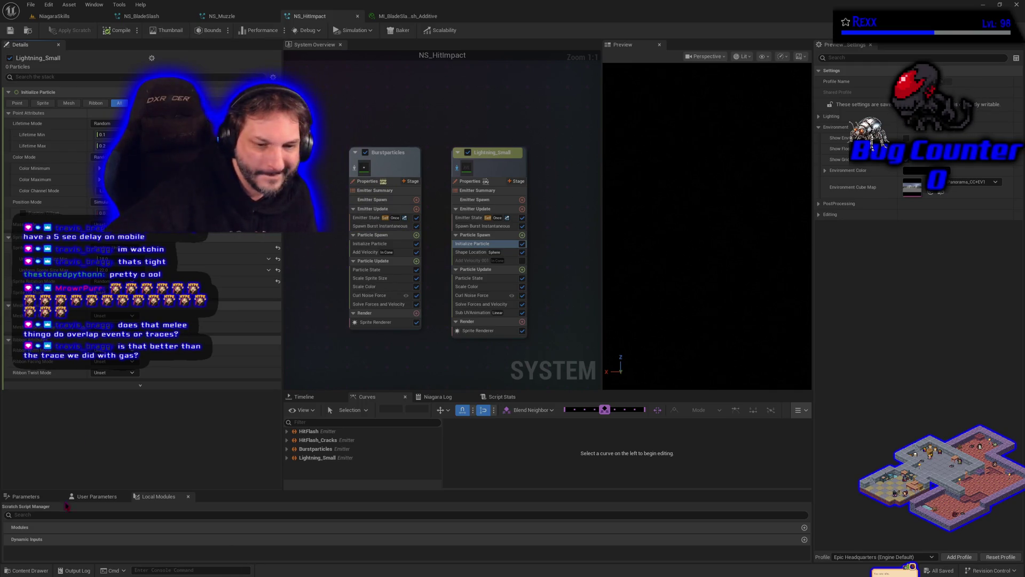
In the Content Drawer's folder tree, go into Meshes and then open the FX_Meshes folder.
click(31, 571)
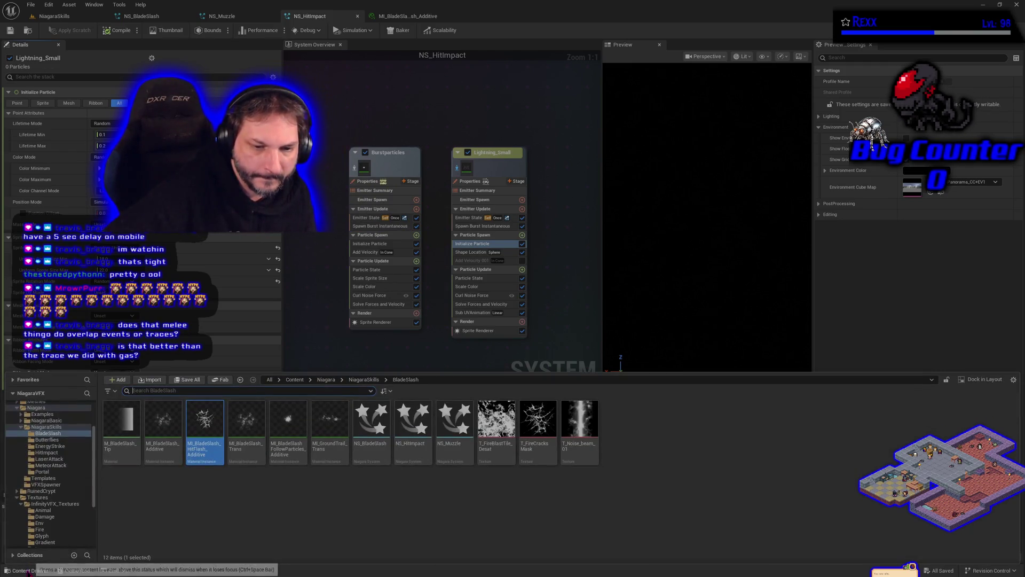
click(63, 485)
click(80, 457)
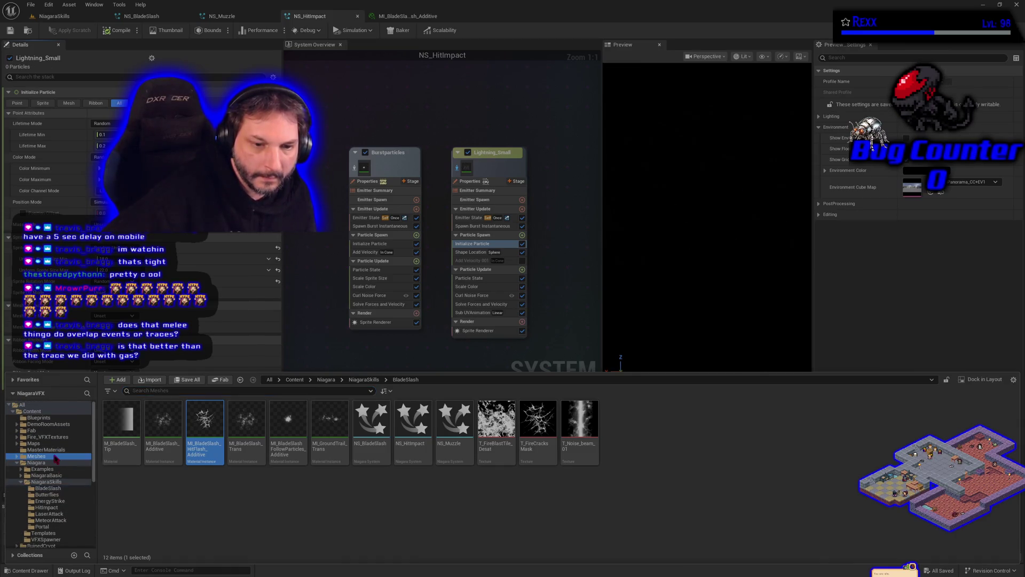
double_click(121, 419)
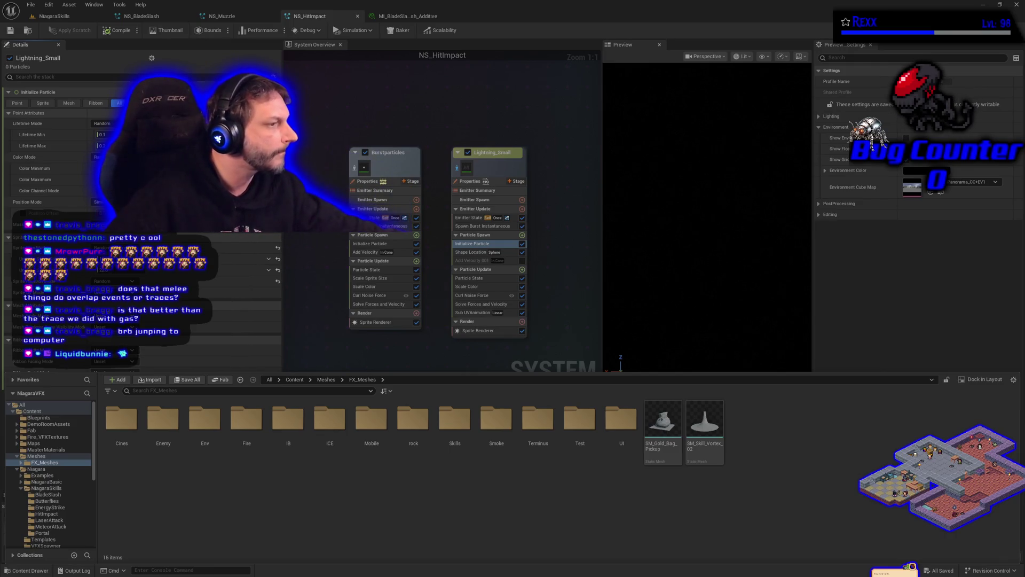
Close the NS_HitImpact, NS_Muzzle and MI_BladeSlash_Additive tabs and clear graph space in NS_BladeSlash.
middle_click(224, 16)
middle_click(225, 16)
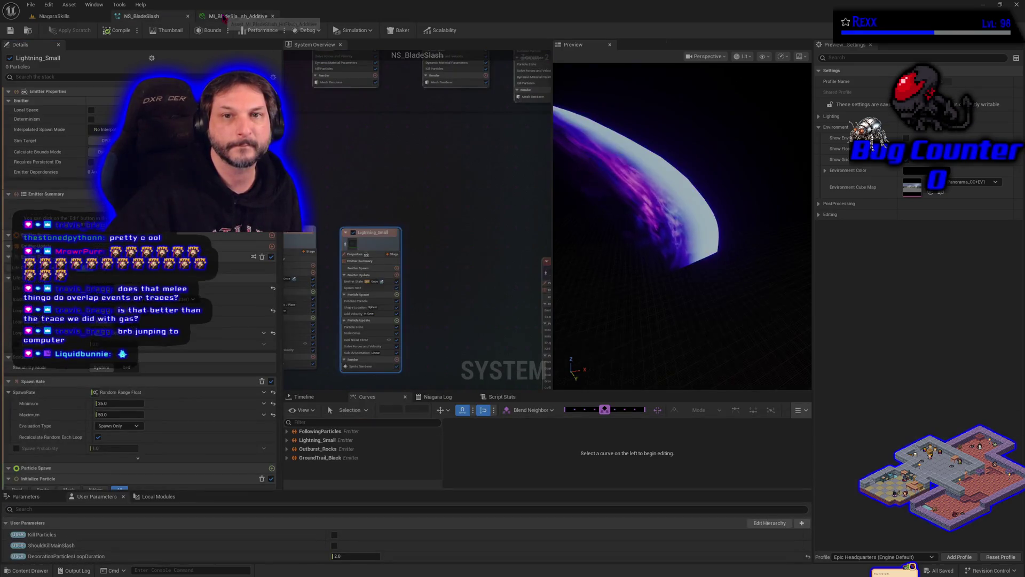
middle_click(226, 16)
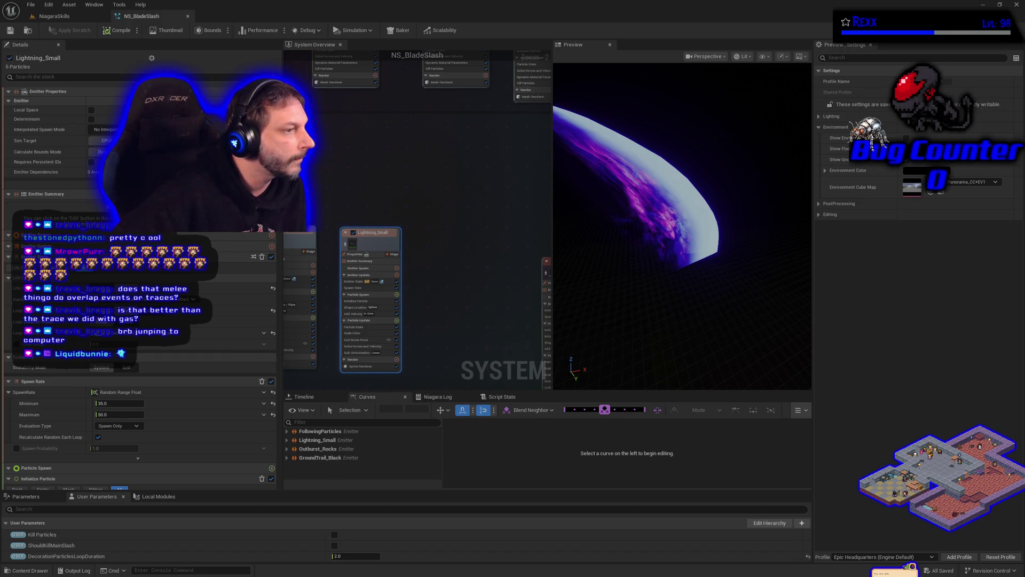
scroll(473, 309, down, 3)
drag(473, 309, 536, 121)
Add a SimpleMeshBurst_Infinite emitter to the NS_BladeSlash graph and position its node.
right_click(439, 250)
click(465, 262)
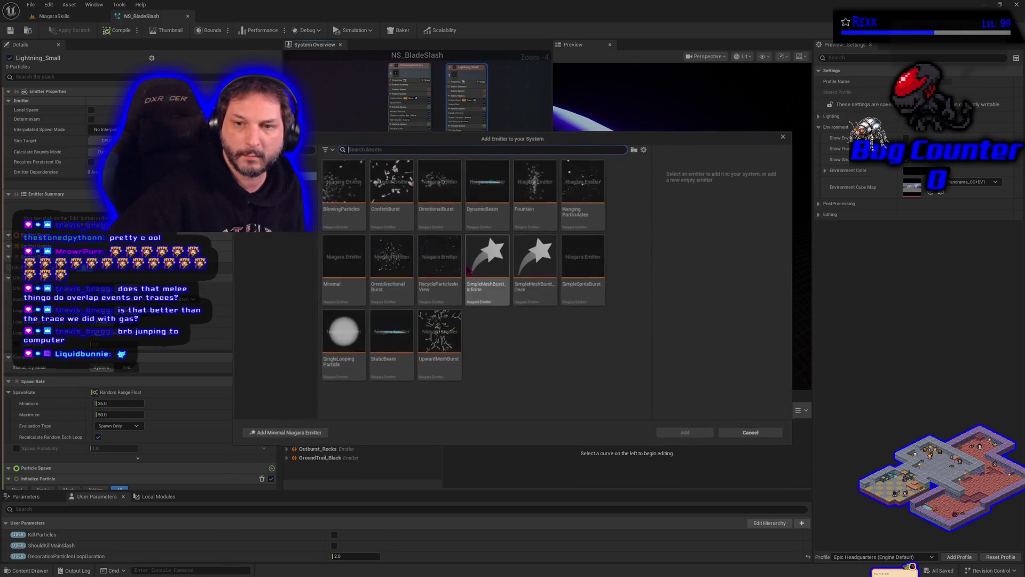
click(492, 301)
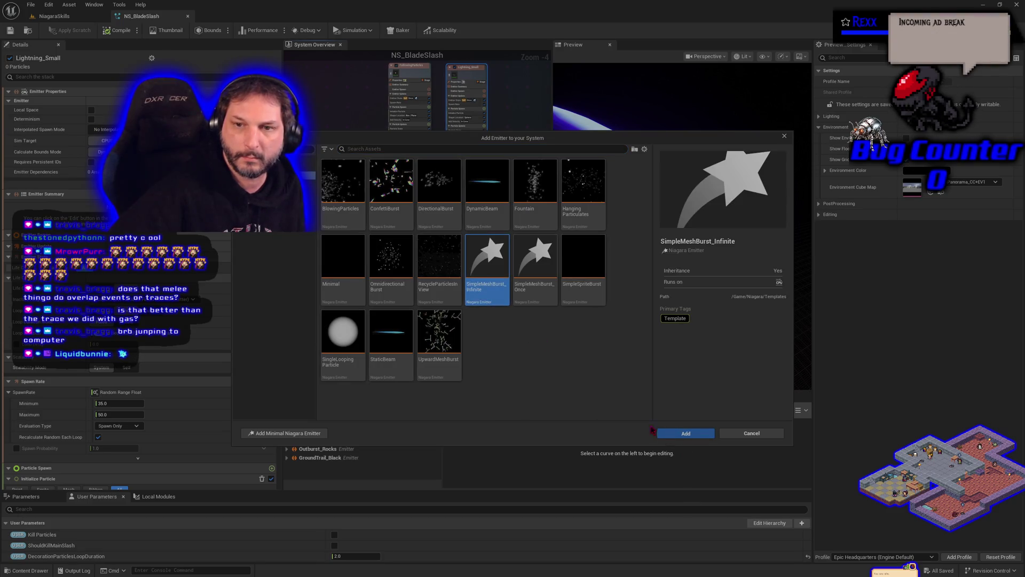
click(659, 433)
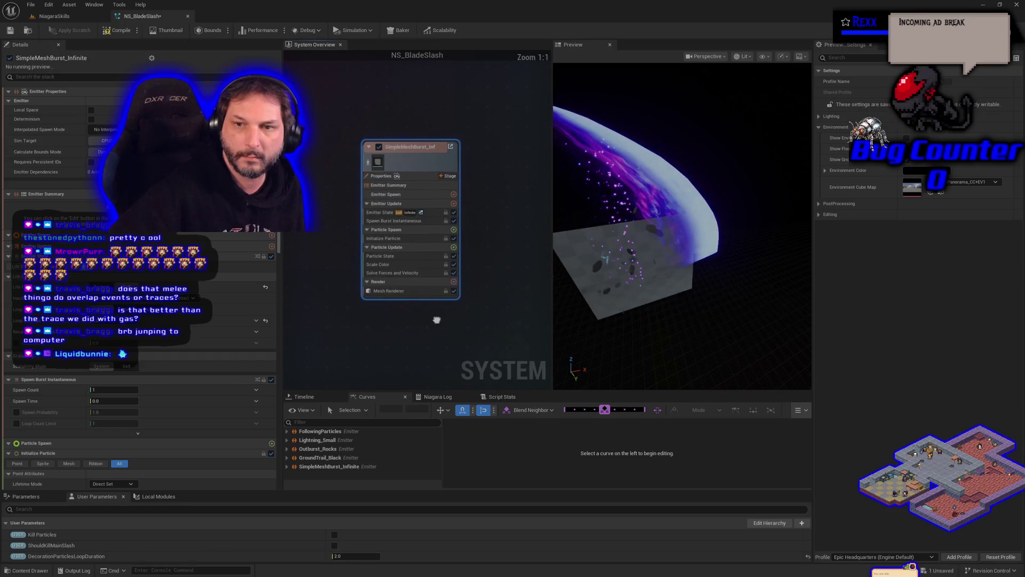
drag(435, 318, 400, 328)
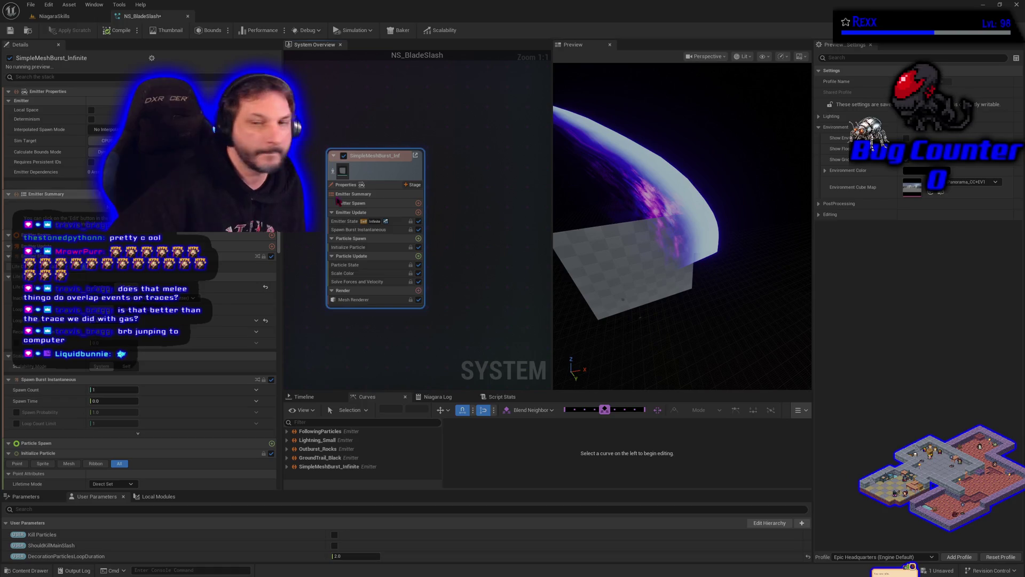
Select the new emitter's Mesh Renderer row to show its settings.
right_click(382, 175)
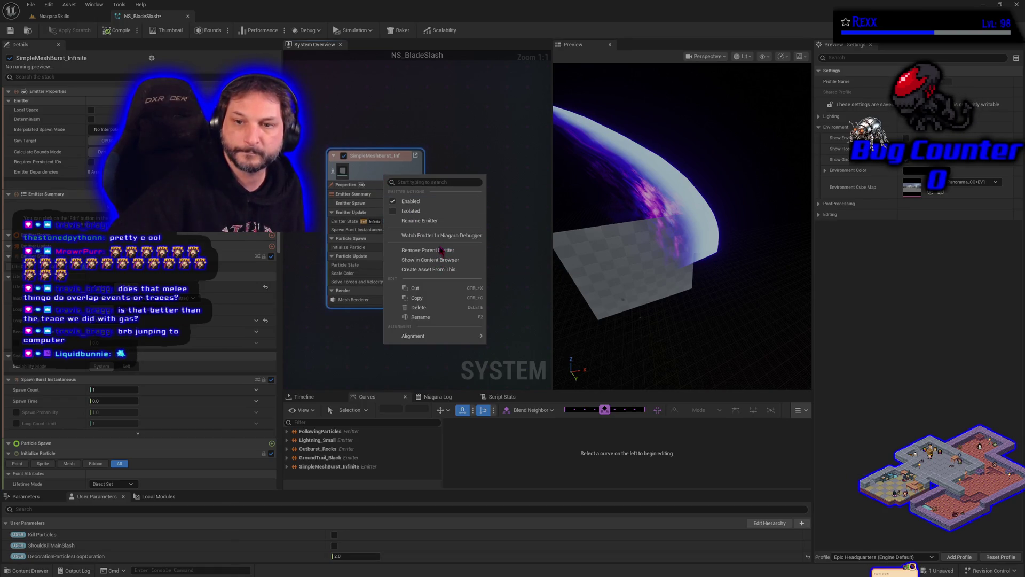
click(373, 300)
click(372, 300)
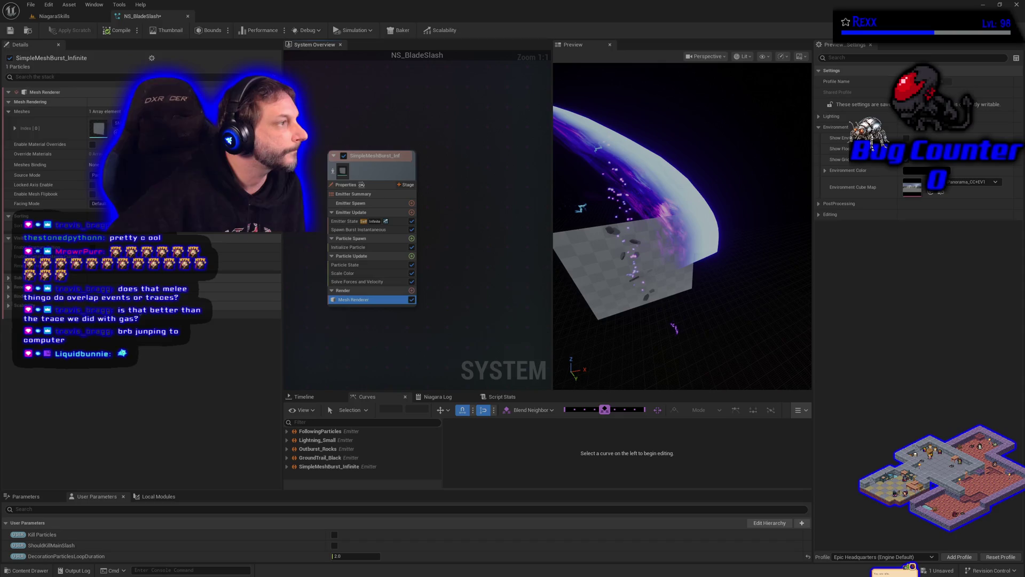
Set Mesh Renderer Meshes Index[0] to the sword mesh, check the preview, and save NS_BladeSlash.
click(133, 124)
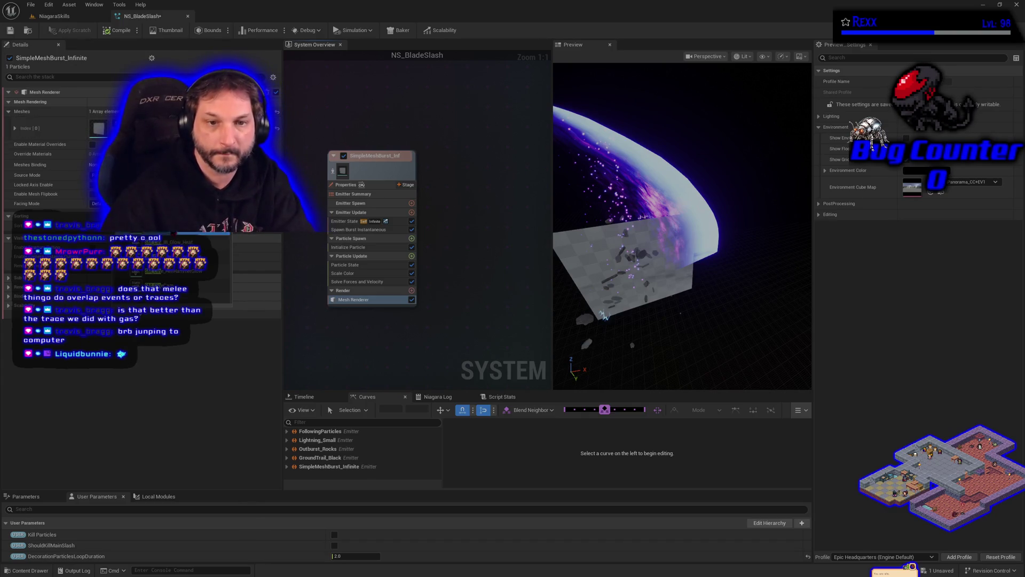
click(177, 286)
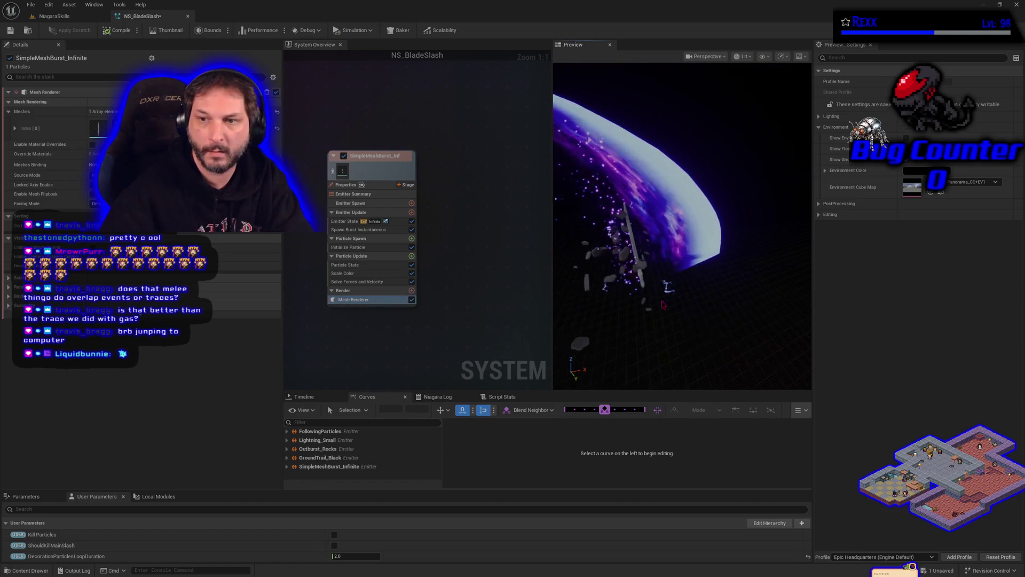
drag(663, 308, 665, 306)
scroll(737, 281, up, 3)
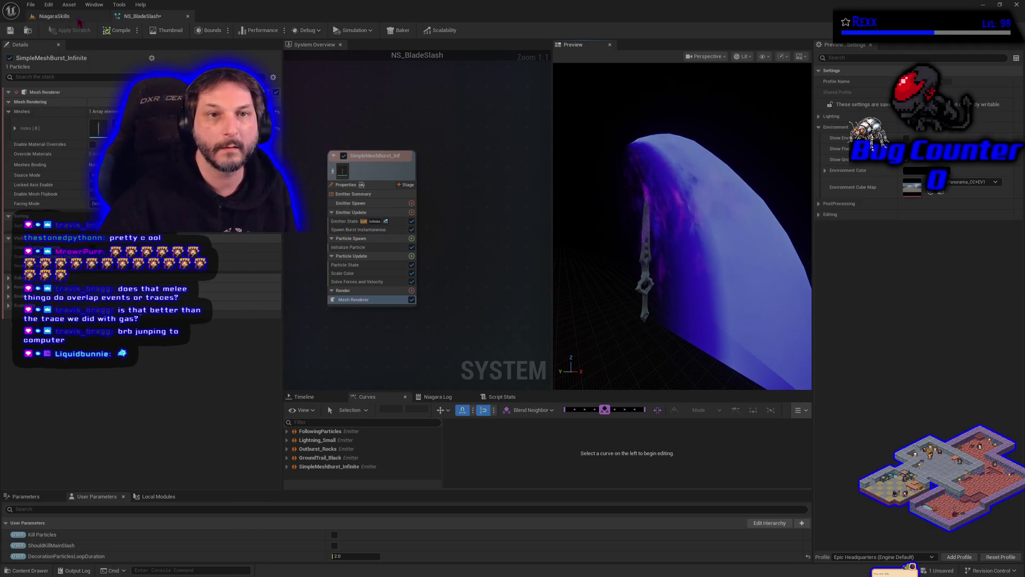
click(10, 30)
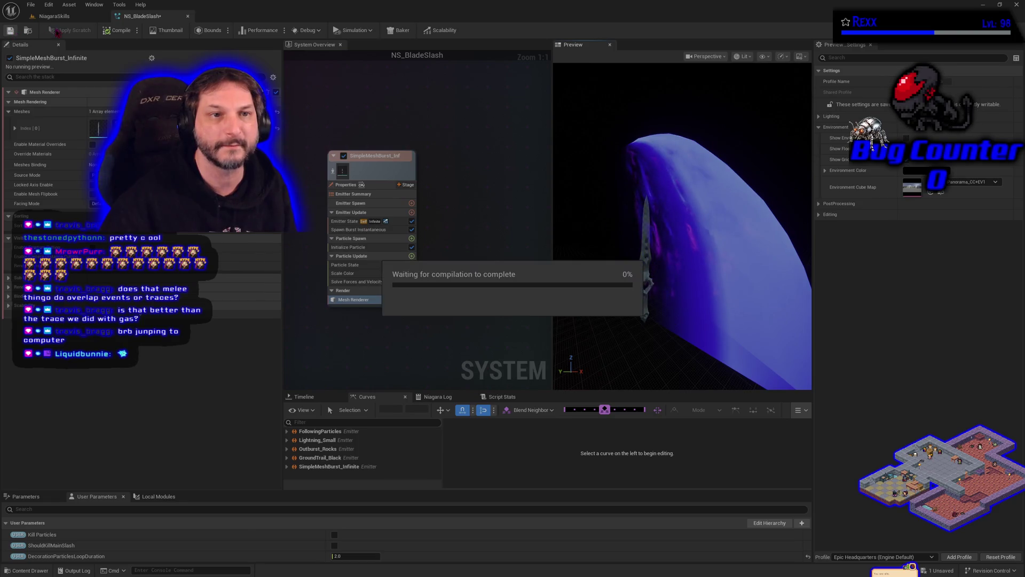
Play the NiagaraSkills level to watch the blade slash effect, then stop the session.
click(65, 18)
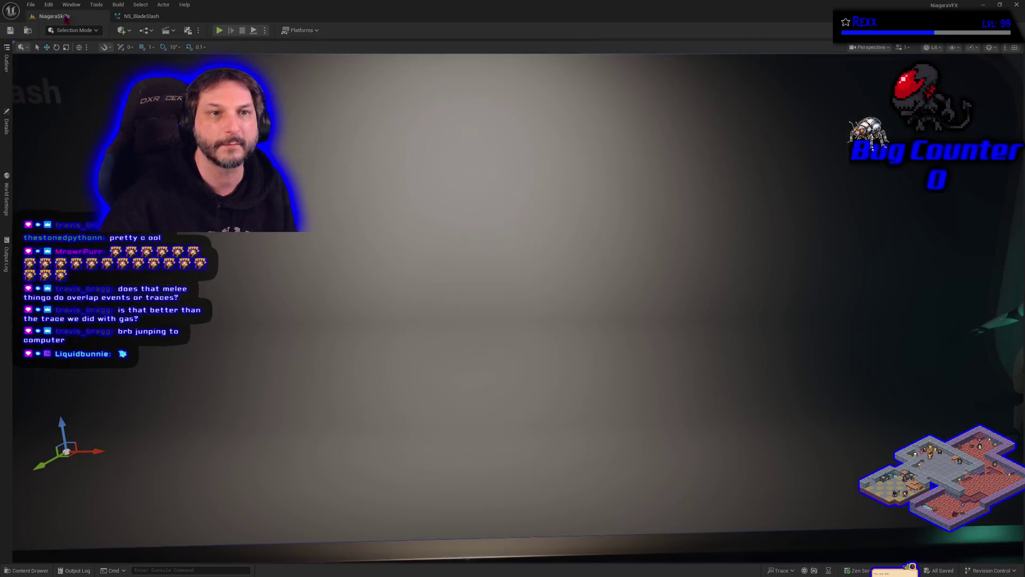
click(220, 30)
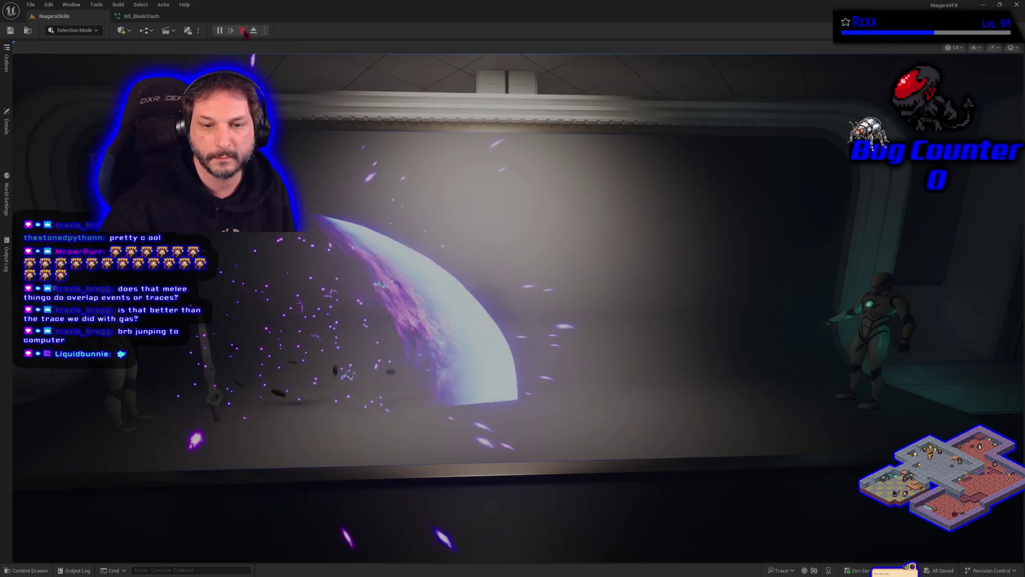
click(242, 31)
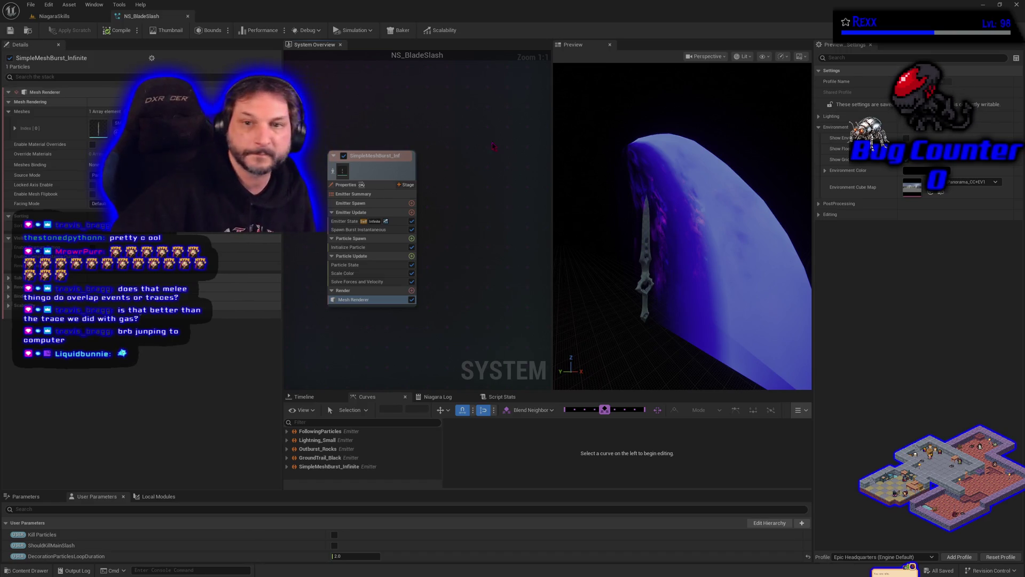
Rename the new mesh emitter to Flying_Sword.
click(370, 162)
click(374, 156)
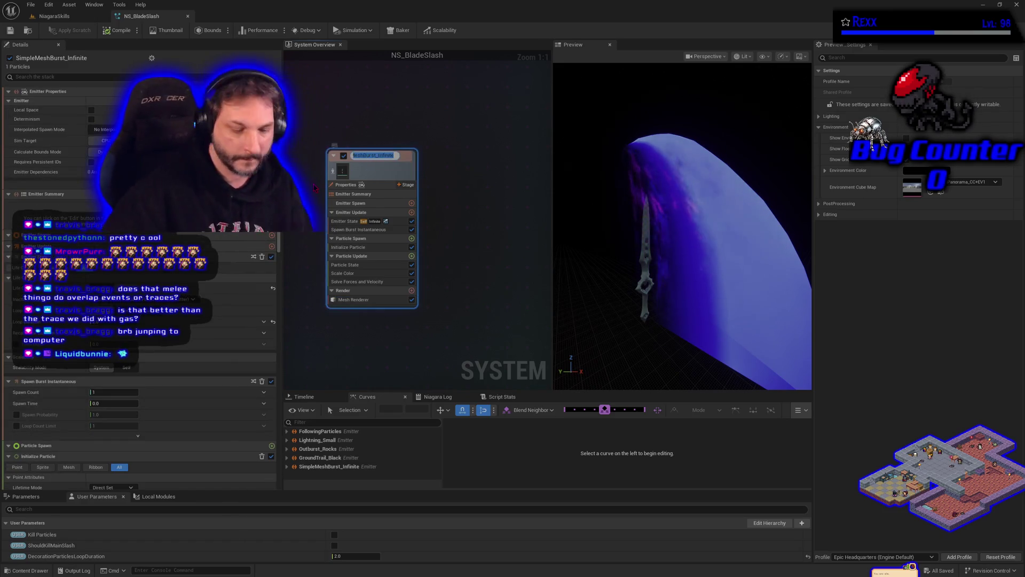
text(Fly)
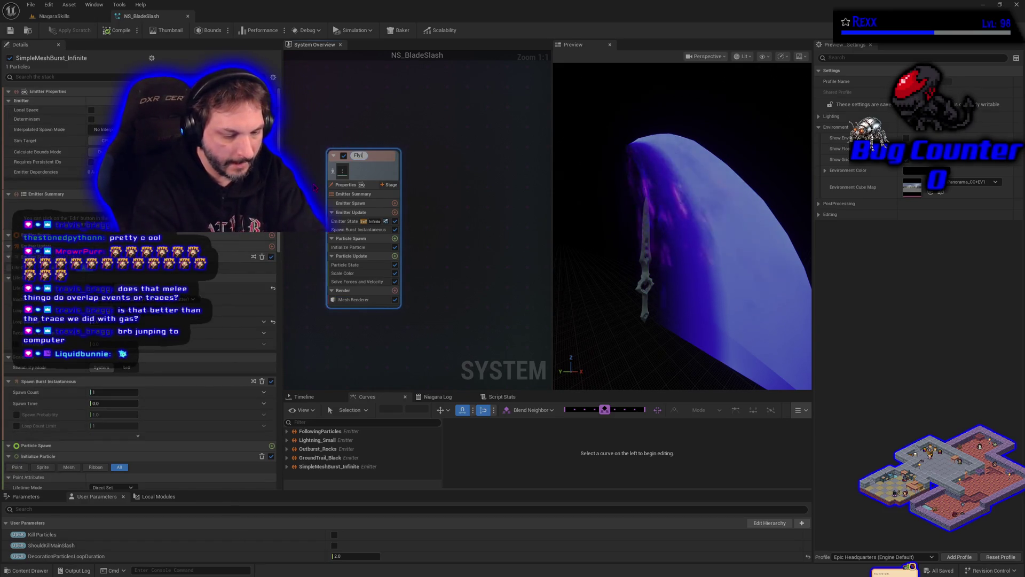
text(ing Sword)
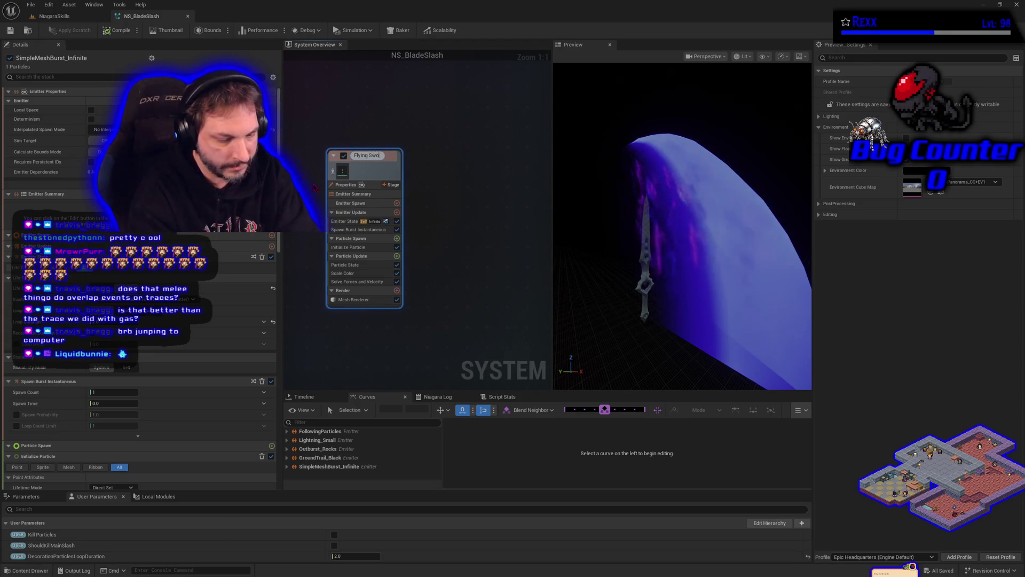
key(Return)
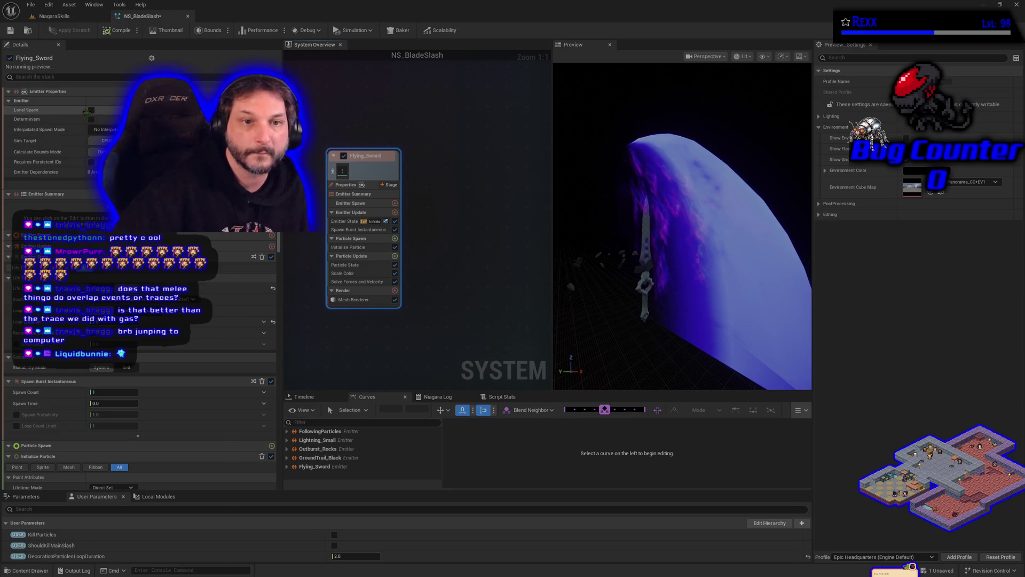
Make Flying_Sword simulate in local space, save NS_BladeSlash, and select Initialize Particle.
click(91, 111)
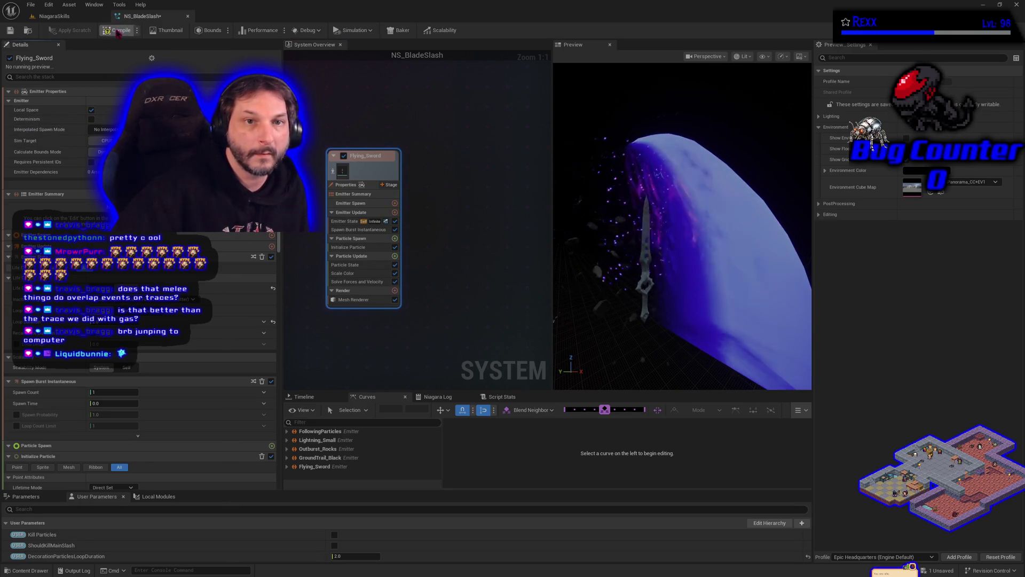
click(11, 30)
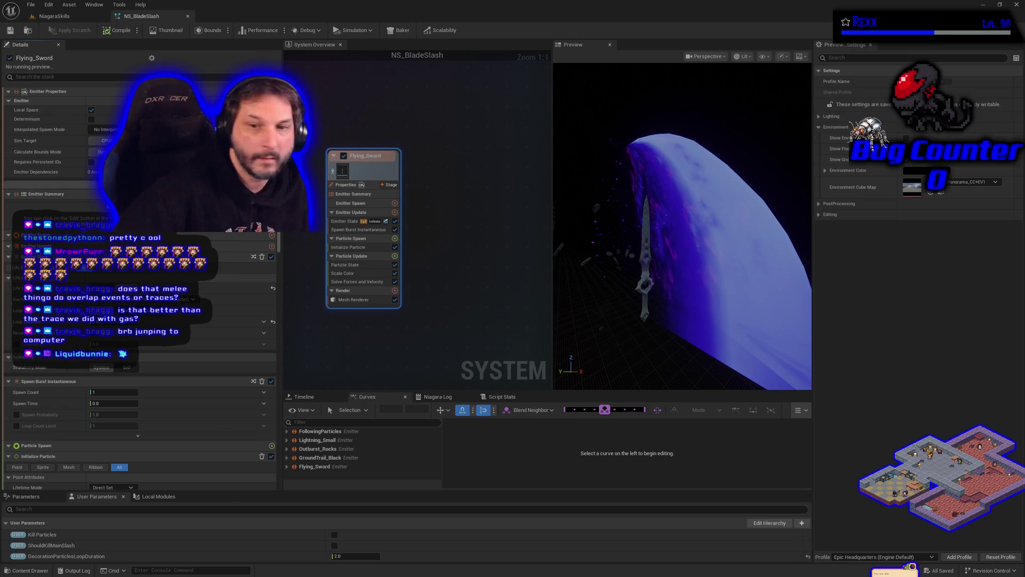
click(349, 246)
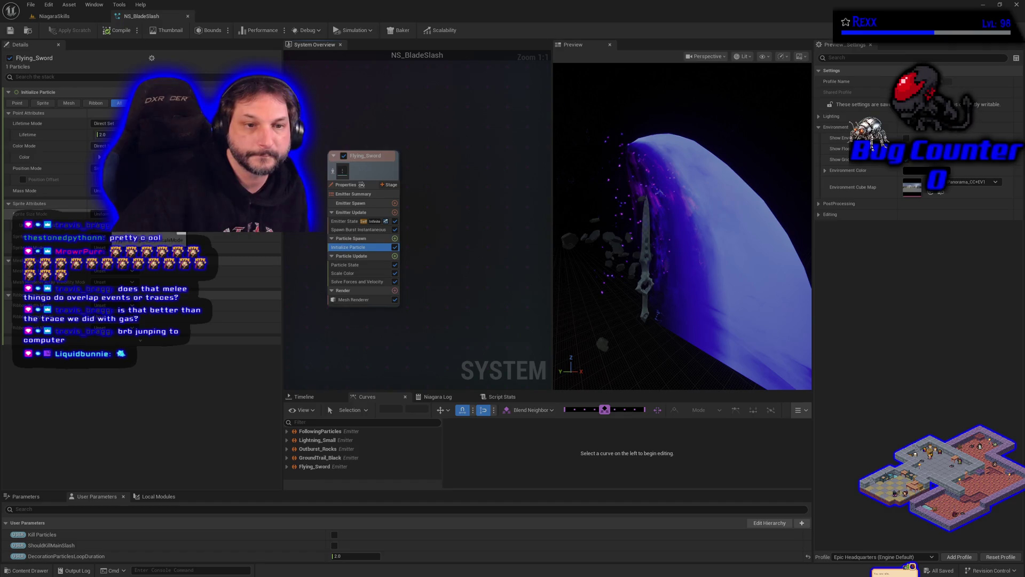
Switch a particle attribute mode to Uniform and add Initial Mesh Orientation to Particle Spawn.
click(113, 291)
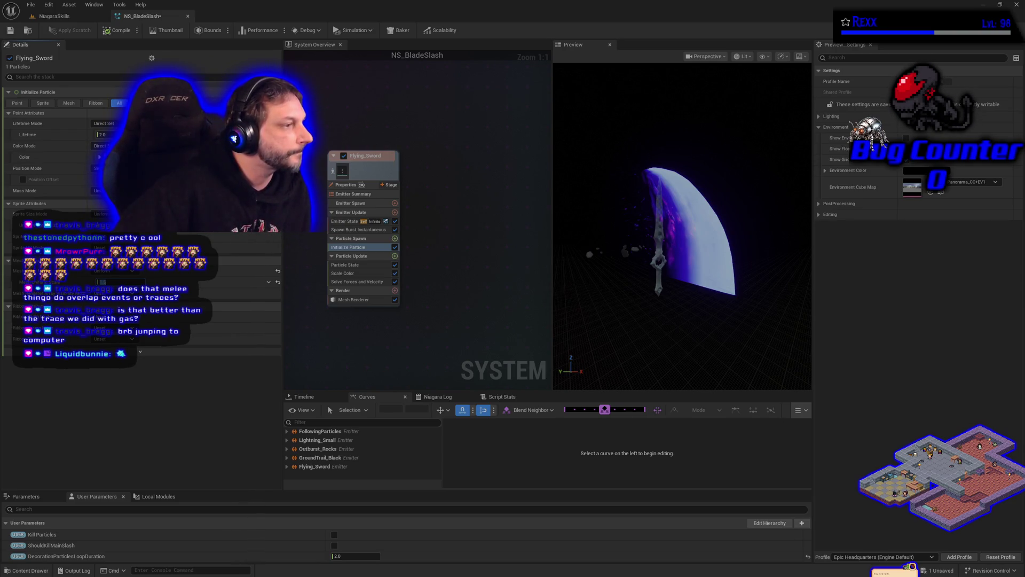
click(395, 238)
click(252, 311)
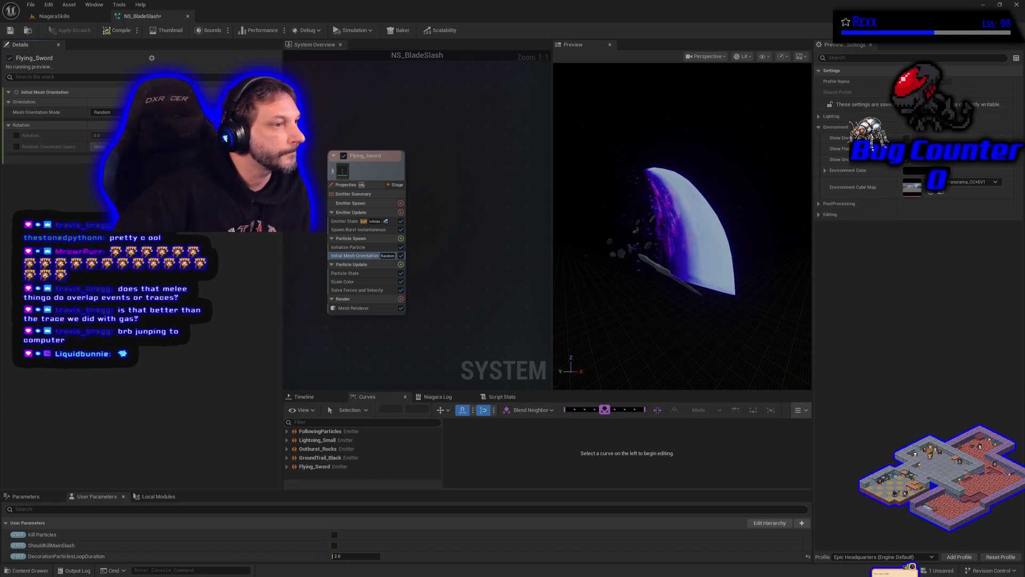
Set Initial Mesh Orientation to Orient to Vector with Orientation Vector X of 0.
click(104, 113)
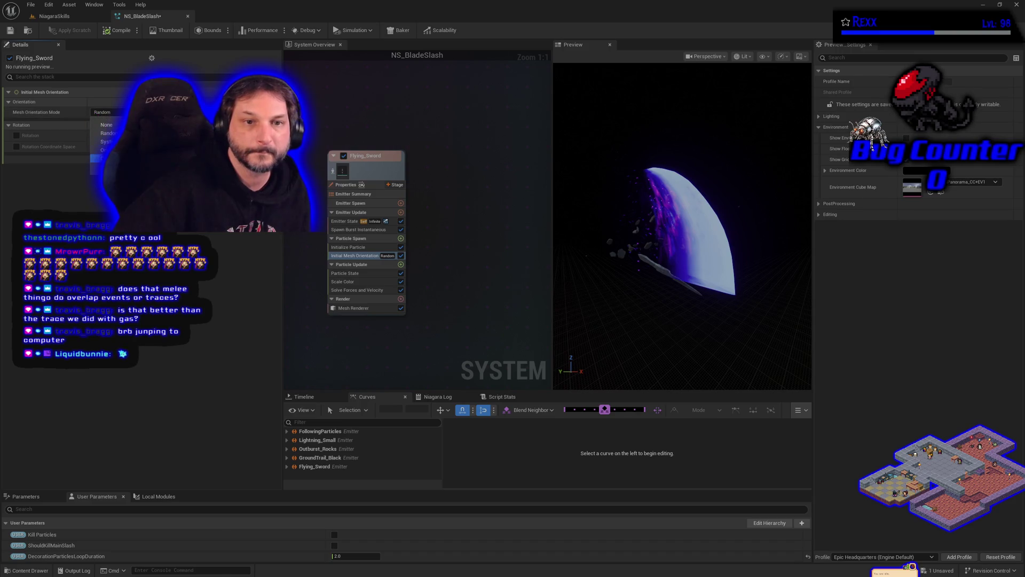
click(106, 150)
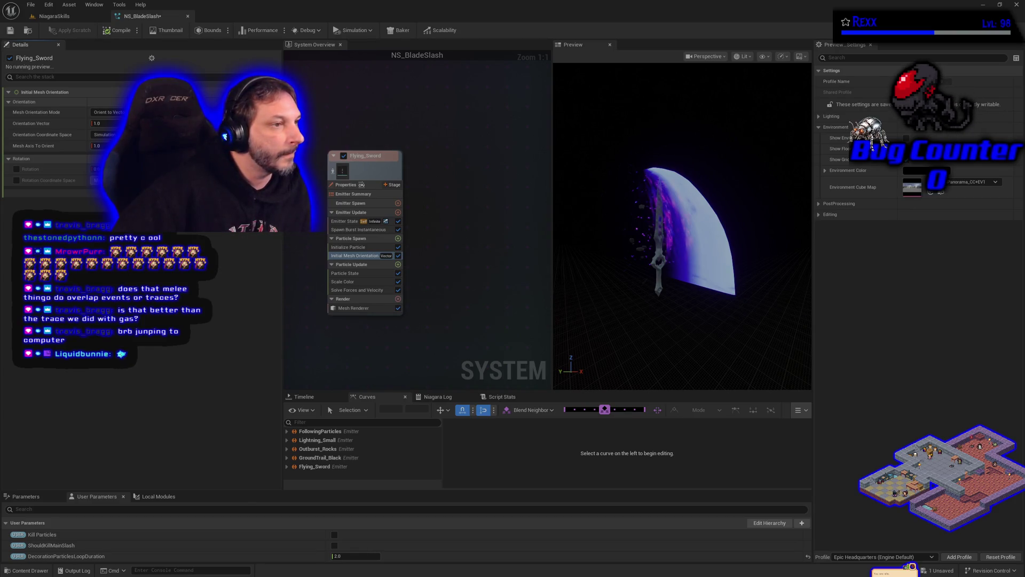
click(99, 124)
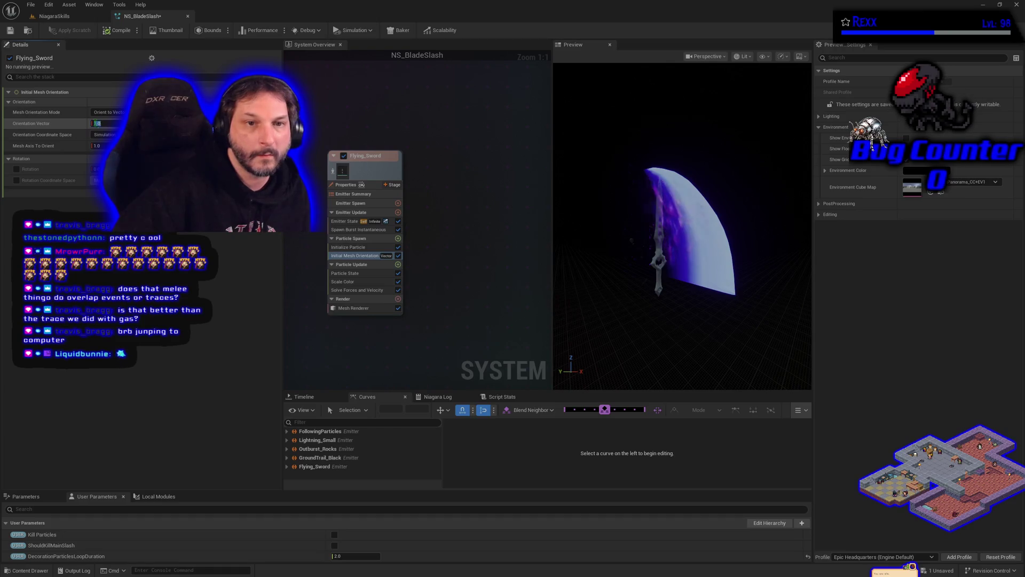
text(0)
key(Return)
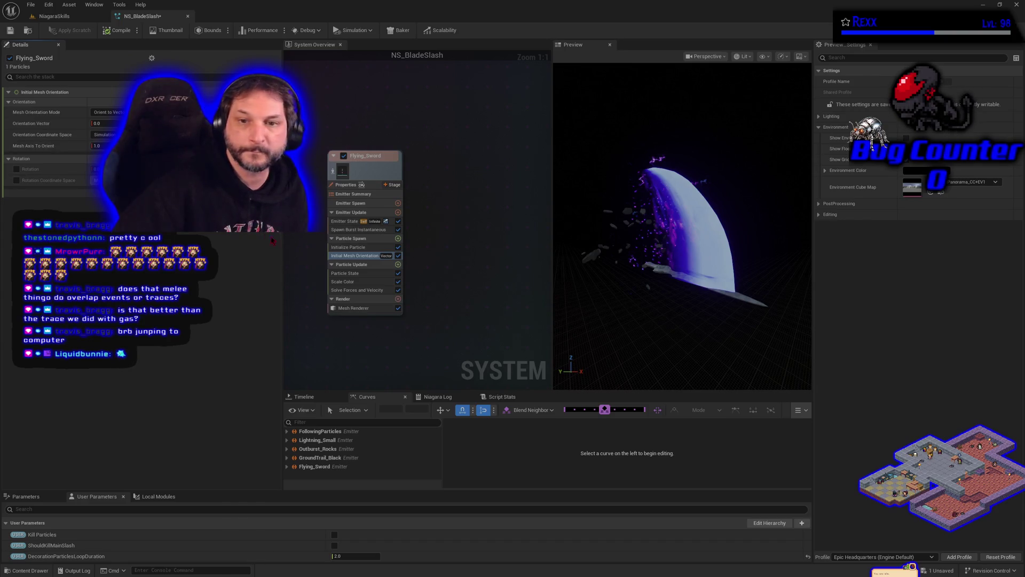
click(348, 247)
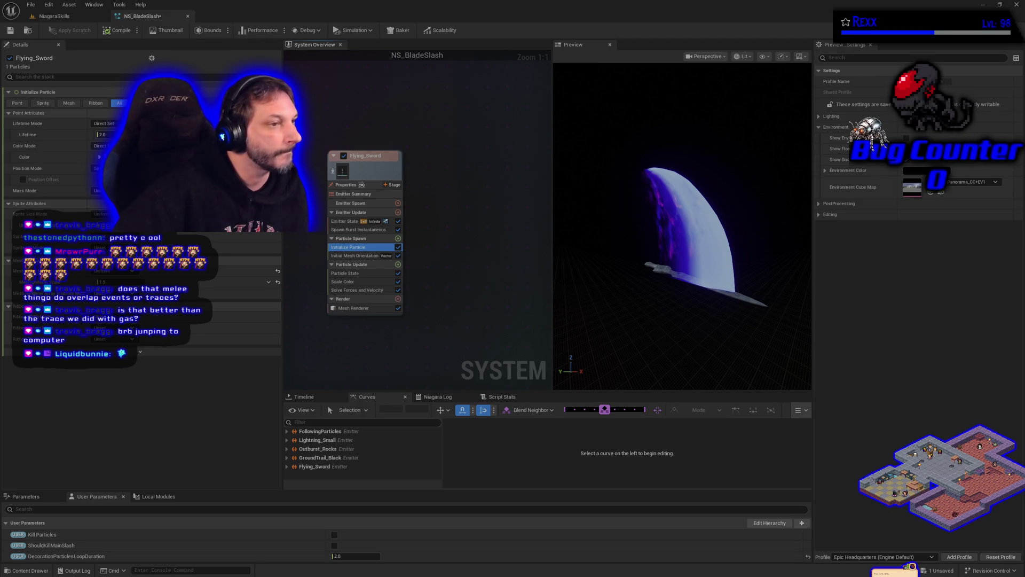
Tick Position Offset in Flying_Sword's Initialize Particle module.
click(23, 179)
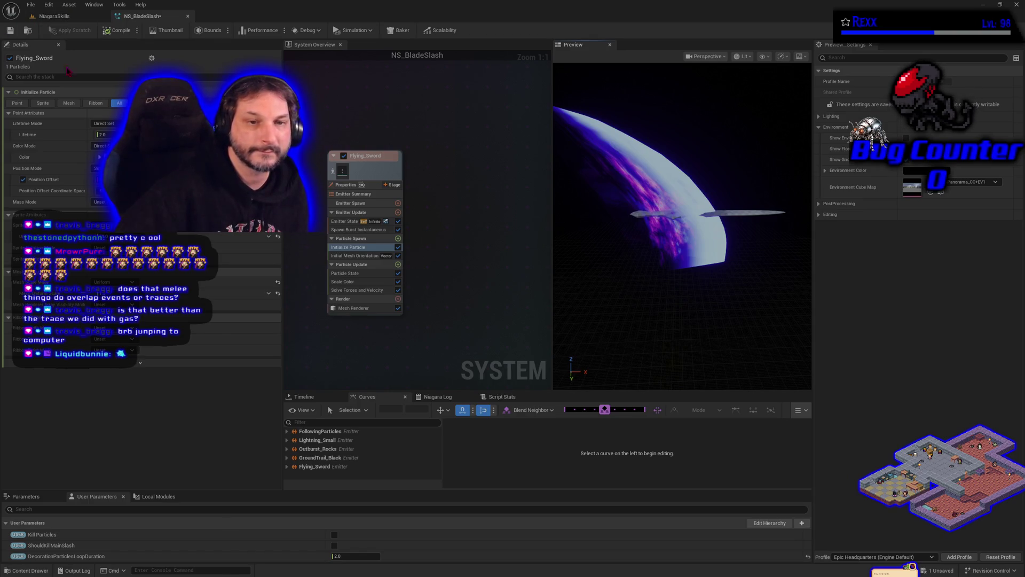
click(22, 571)
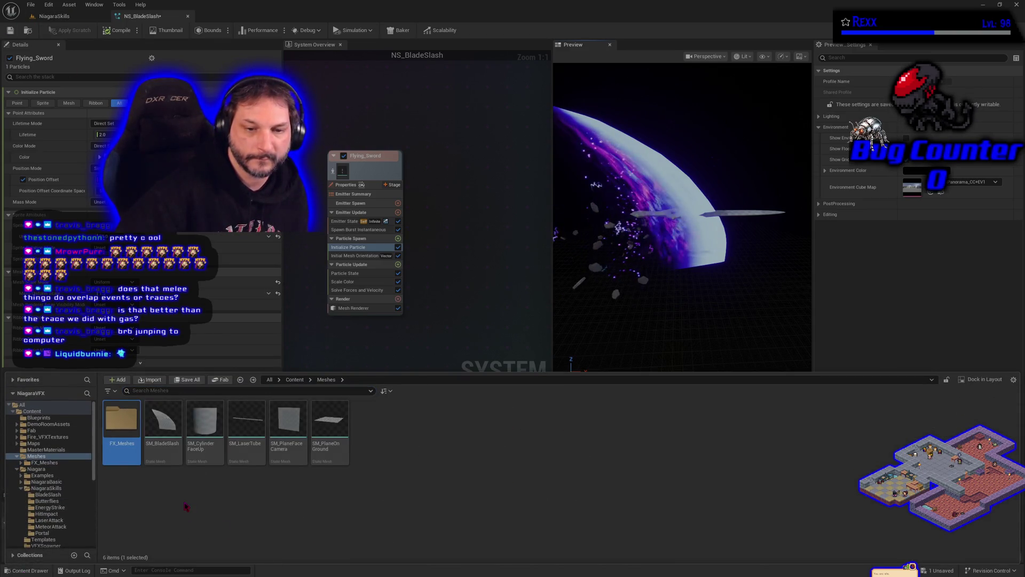
Duplicate MI_BladeSlash_Additive, rename the copy MI_FlyingSword_Additive, and open it in its editor.
click(162, 450)
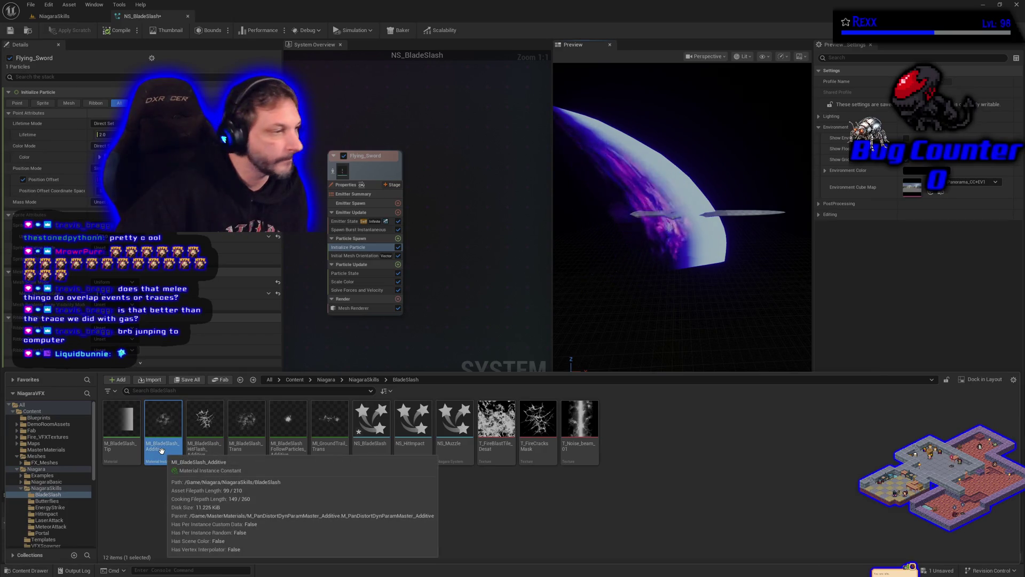
right_click(162, 450)
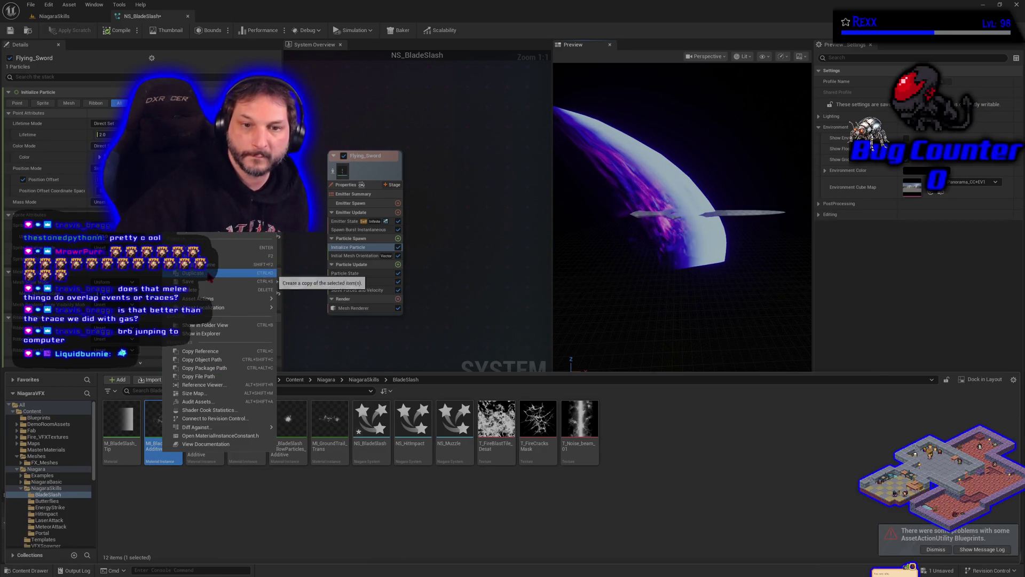
click(224, 282)
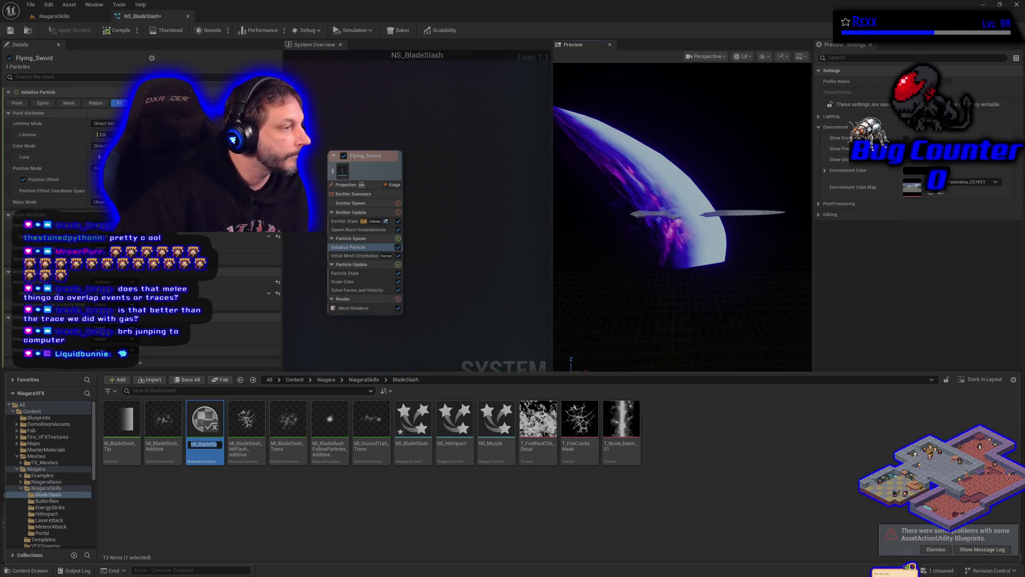
key(Return)
click(203, 450)
text(MI)
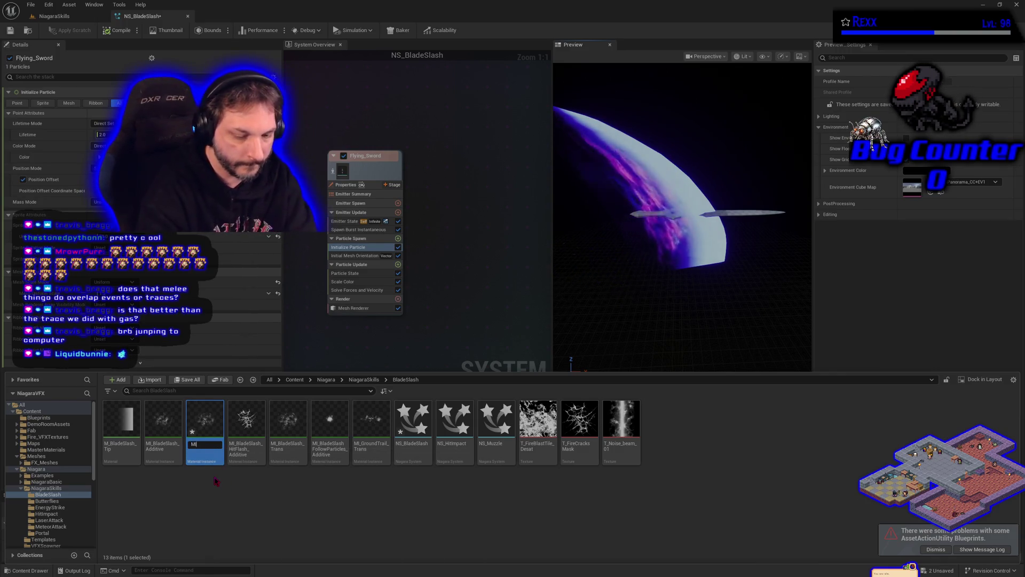
text(_Flying)
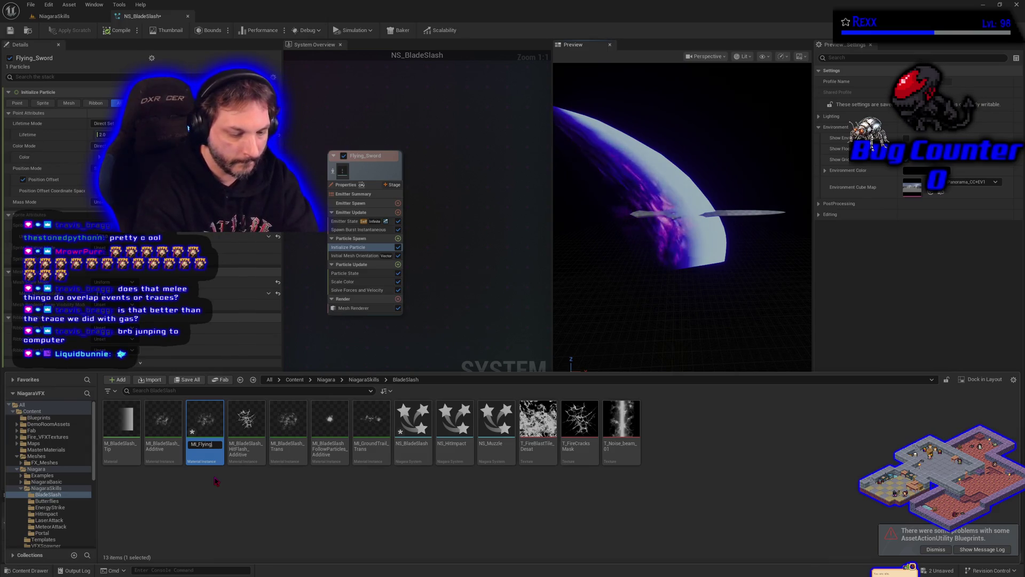
text(Sword_)
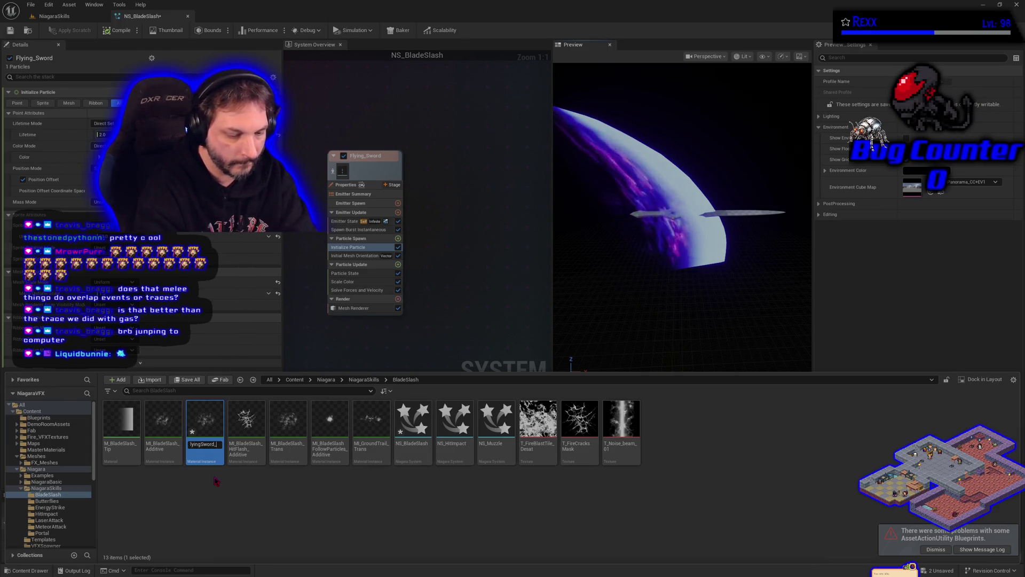
text(Additive)
key(Return)
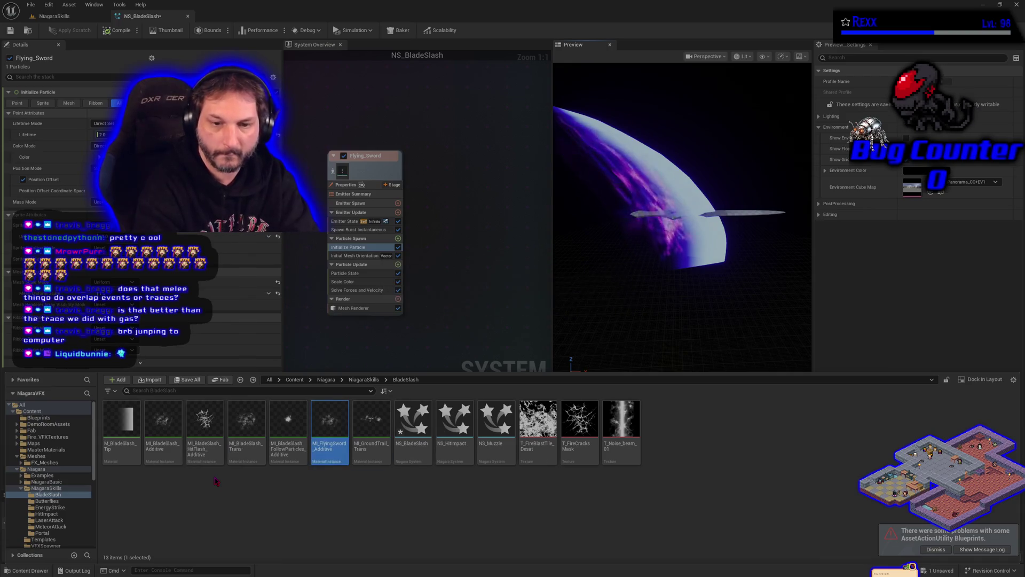
key(Return)
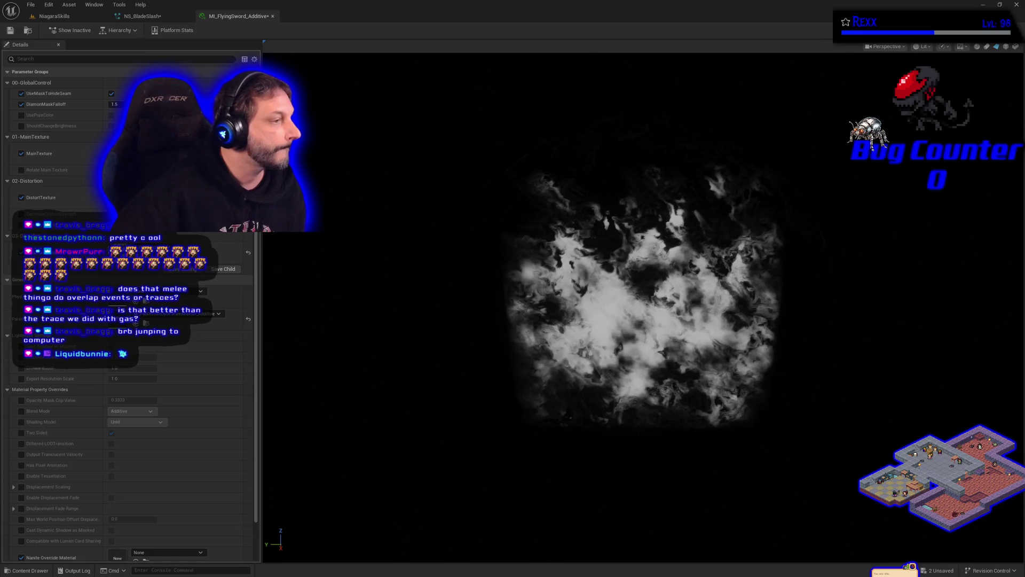
Turn off UseMaskToHideSeam, override and enable UsePureColor, save, and return to NS_BladeSlash.
click(112, 93)
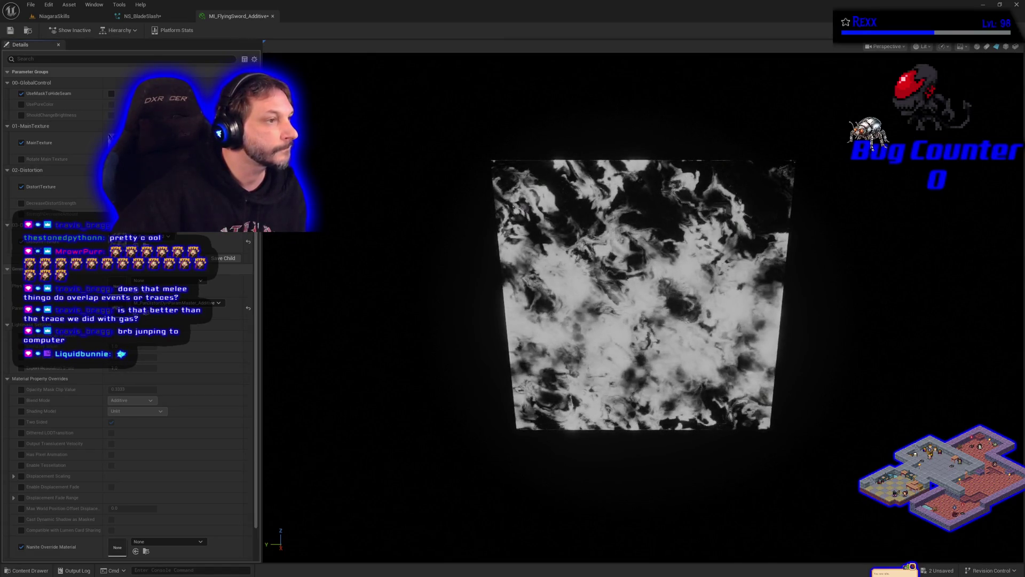
click(111, 105)
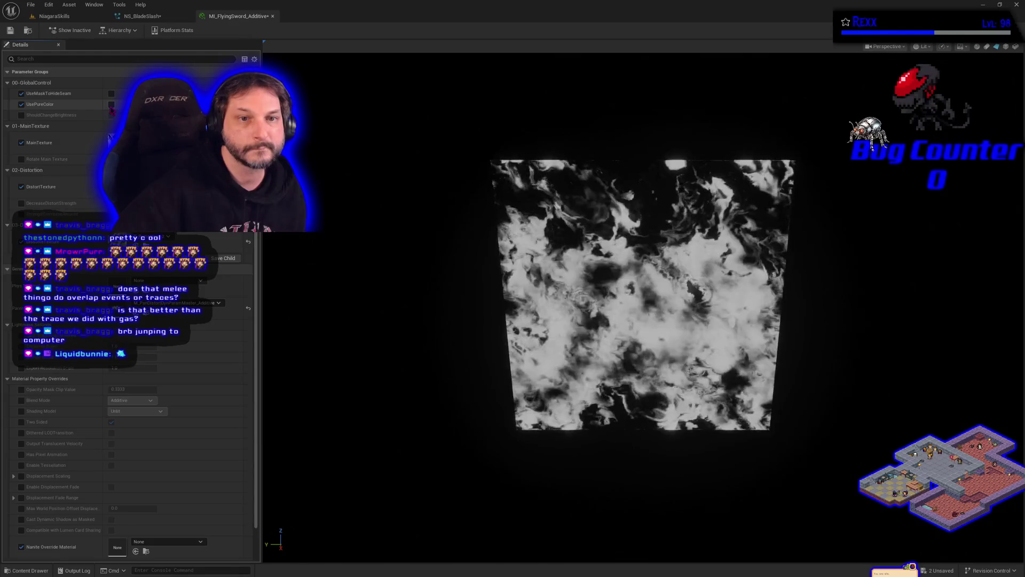
click(111, 105)
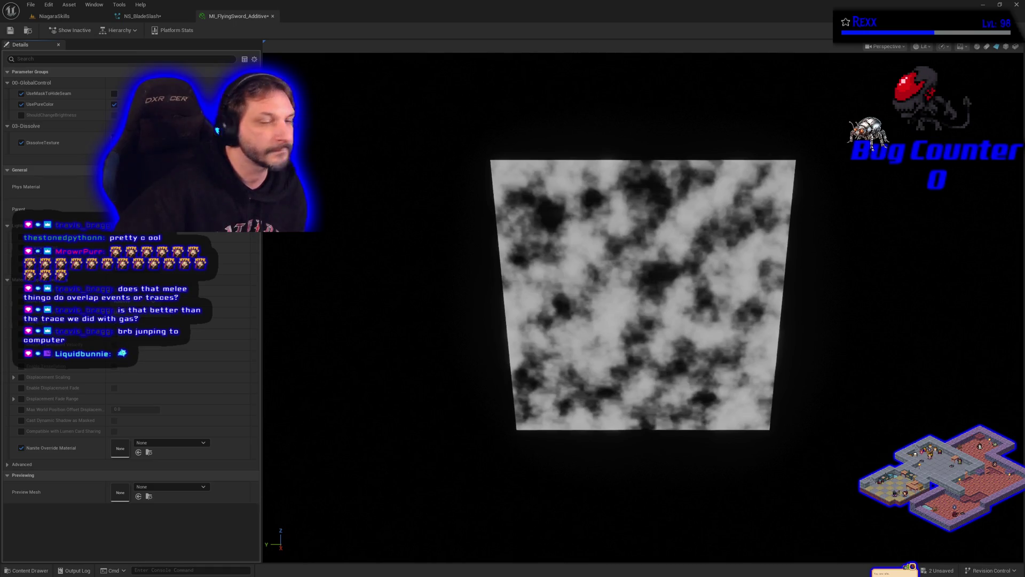
click(10, 31)
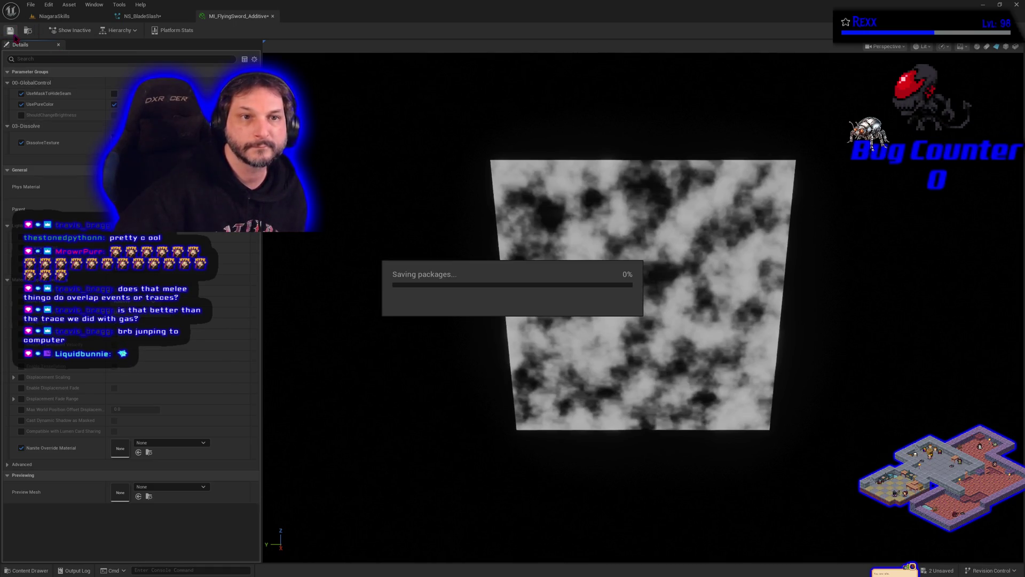
click(152, 20)
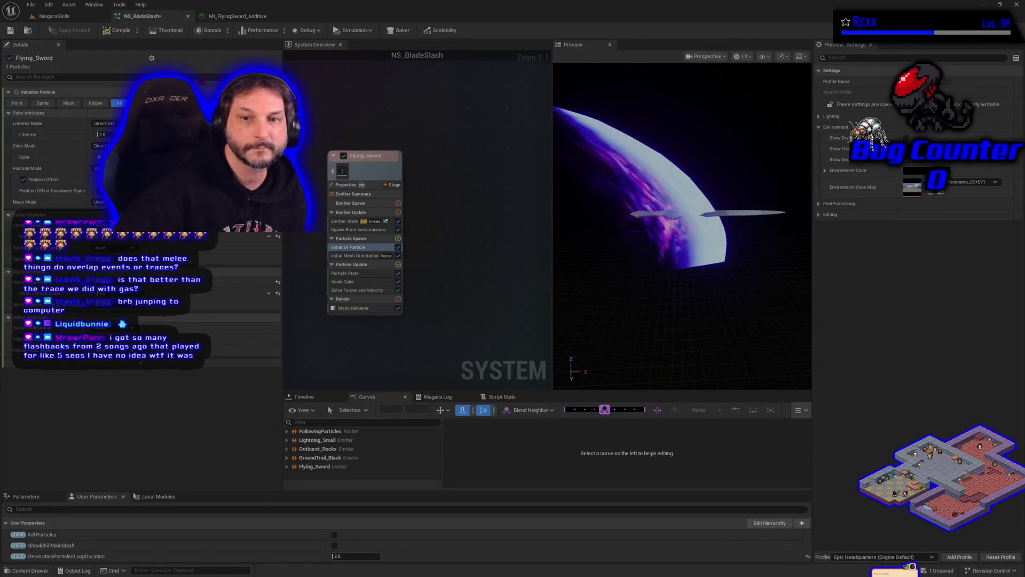
Enable material overrides on the Flying_Sword mesh renderer and set Index [0] to MI_FlyingSword_Additive.
click(31, 571)
mouse_move(329, 462)
mouse_down()
mouse_move(239, 317)
mouse_move(319, 317)
mouse_move(179, 565)
mouse_move(259, 568)
mouse_up()
click(353, 308)
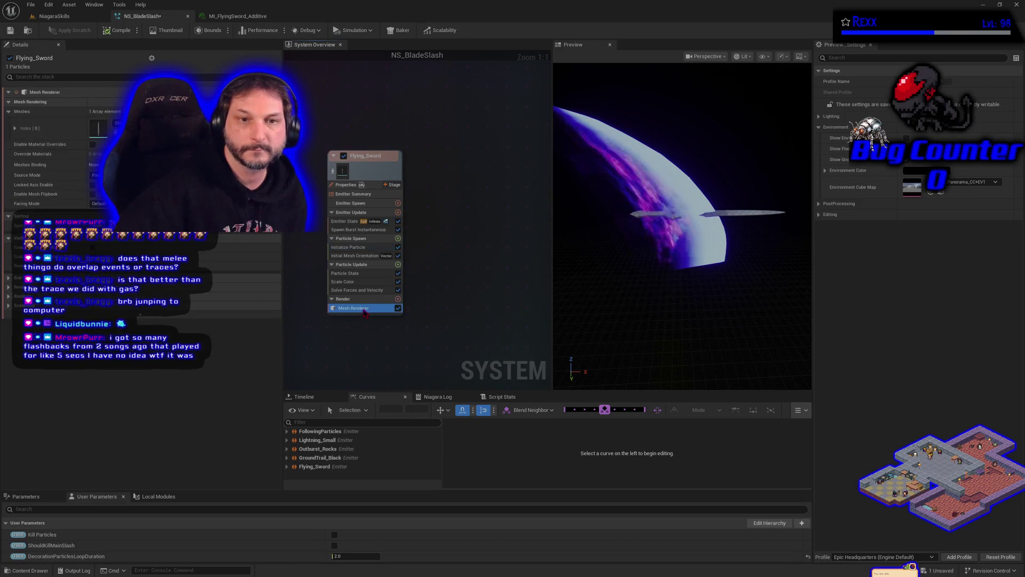
click(93, 145)
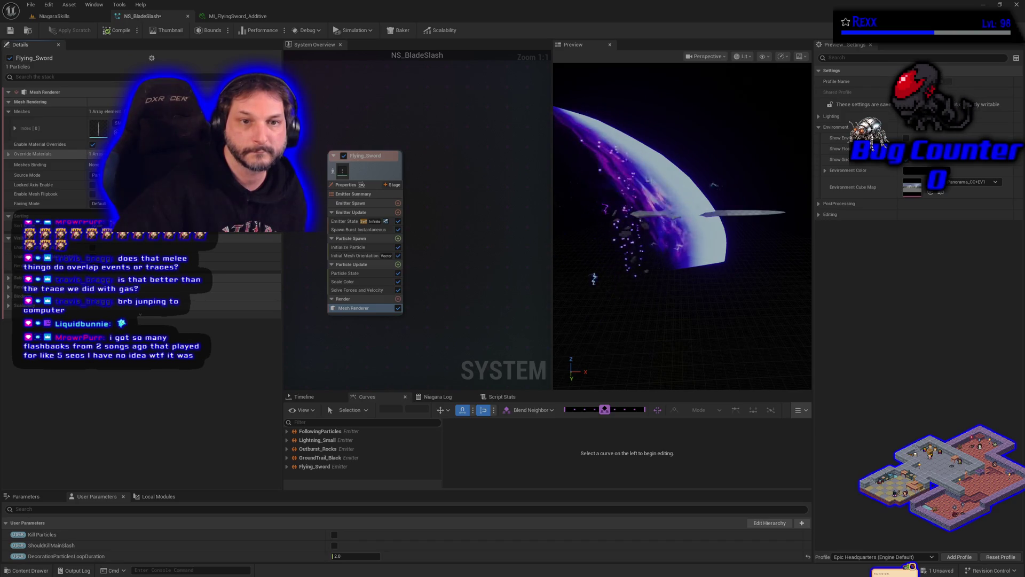
click(8, 154)
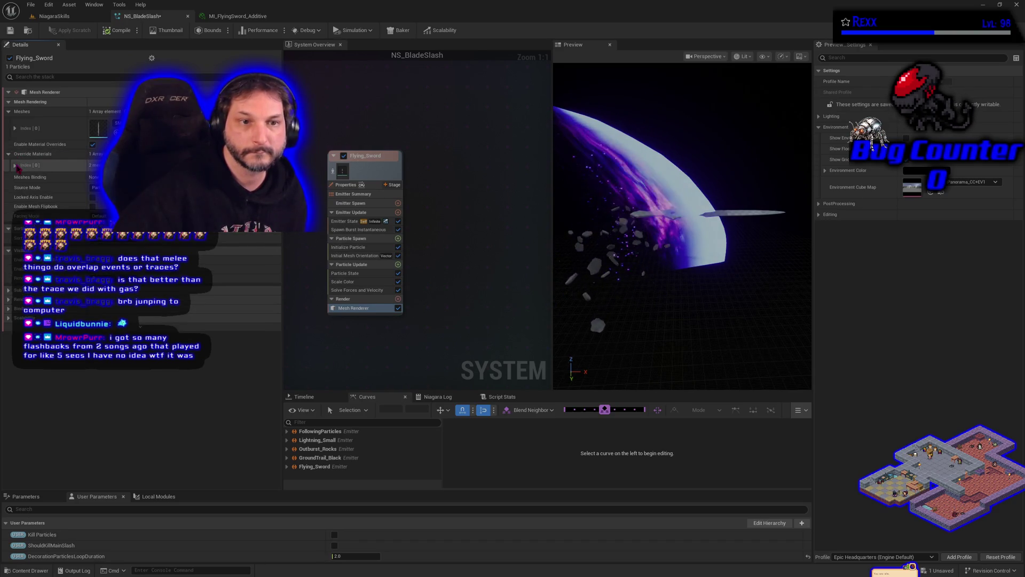
click(15, 165)
click(26, 570)
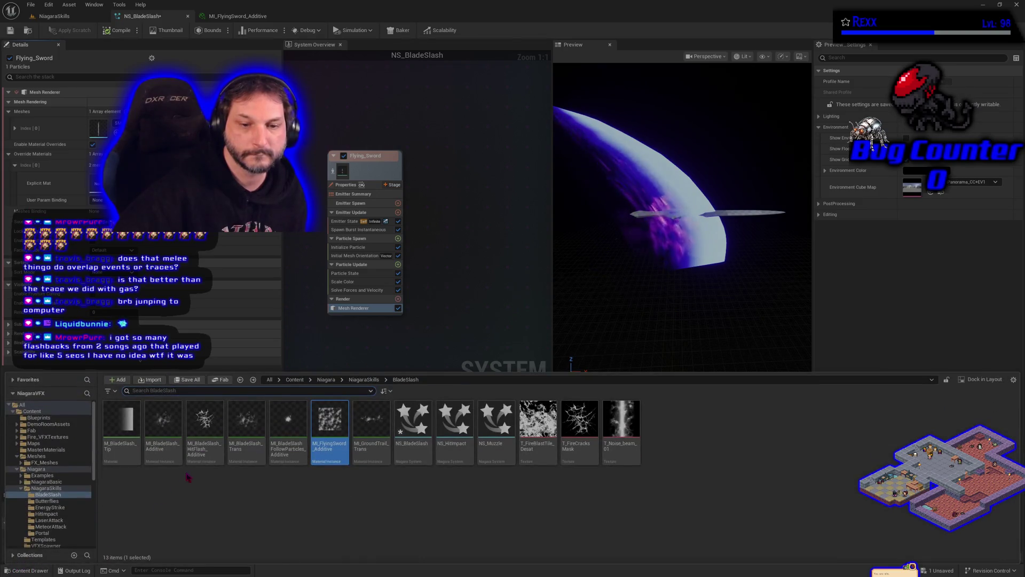
mouse_move(329, 419)
mouse_down()
mouse_move(160, 267)
mouse_move(96, 183)
mouse_up()
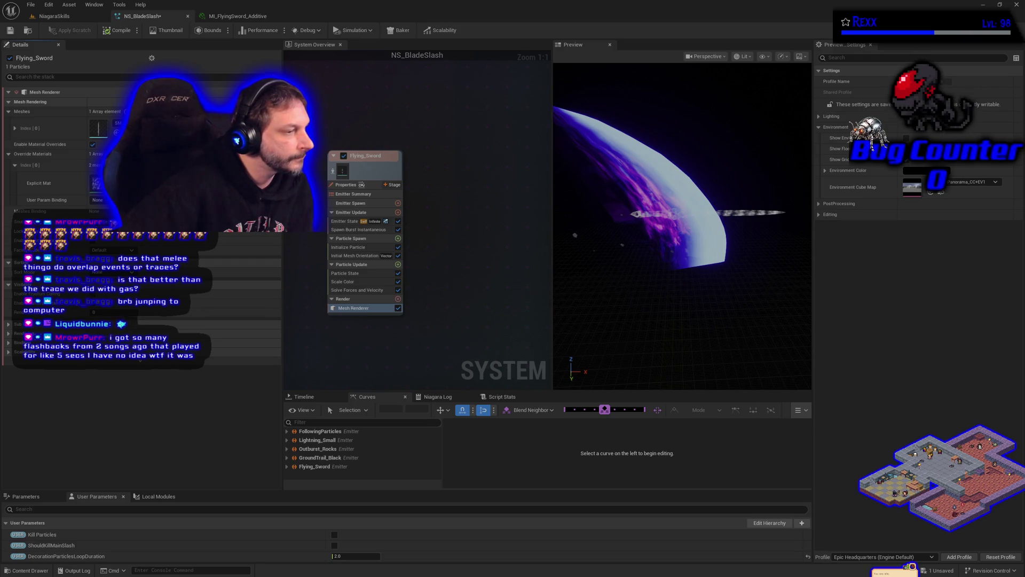
Play the NiagaraSkills level to test the blade slash, then stop the session.
click(59, 19)
click(218, 31)
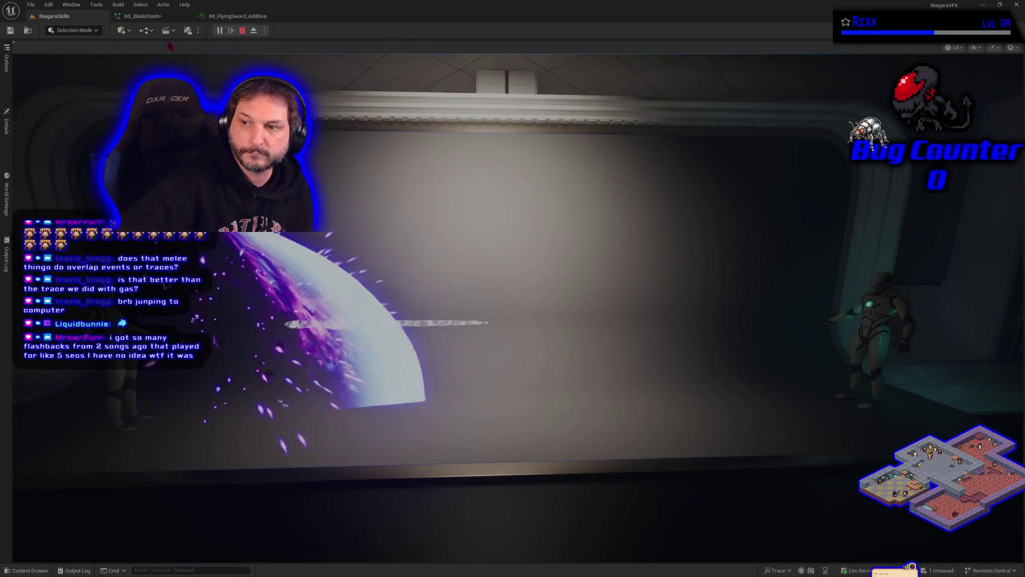
key(Escape)
Back in NS_BladeSlash, add an Update Mesh Orientation module to Particle Update.
click(142, 16)
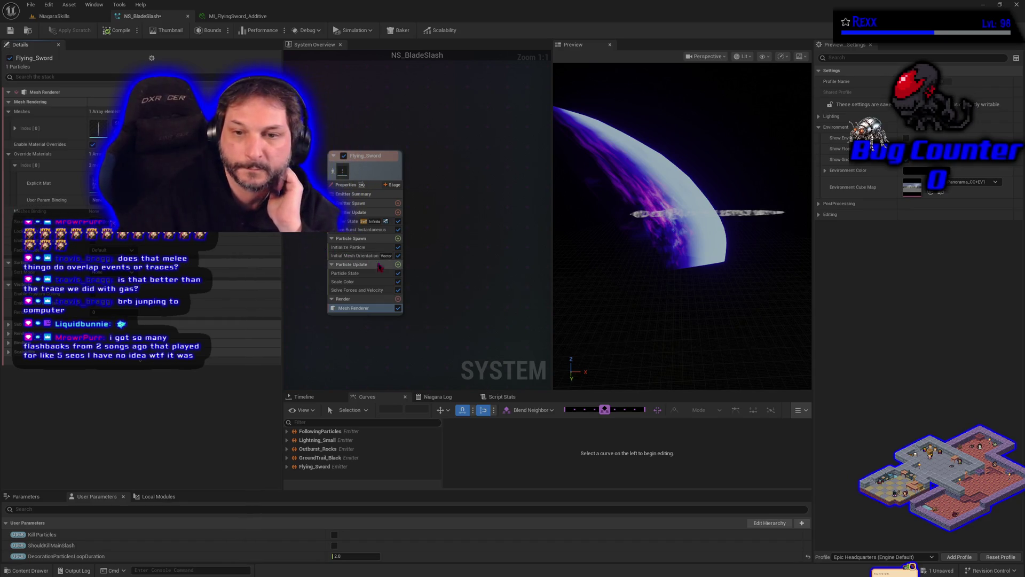
click(398, 265)
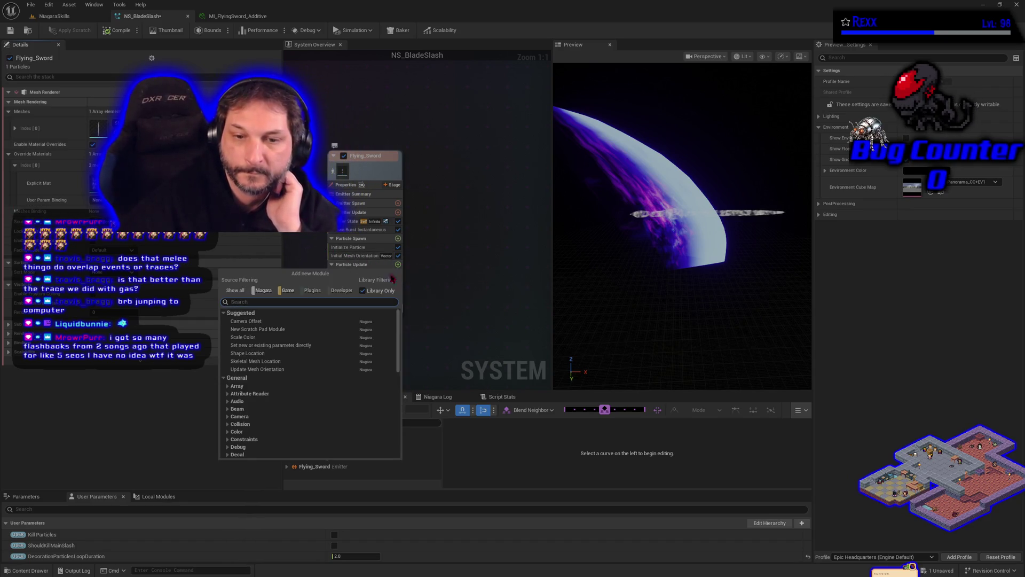
click(298, 374)
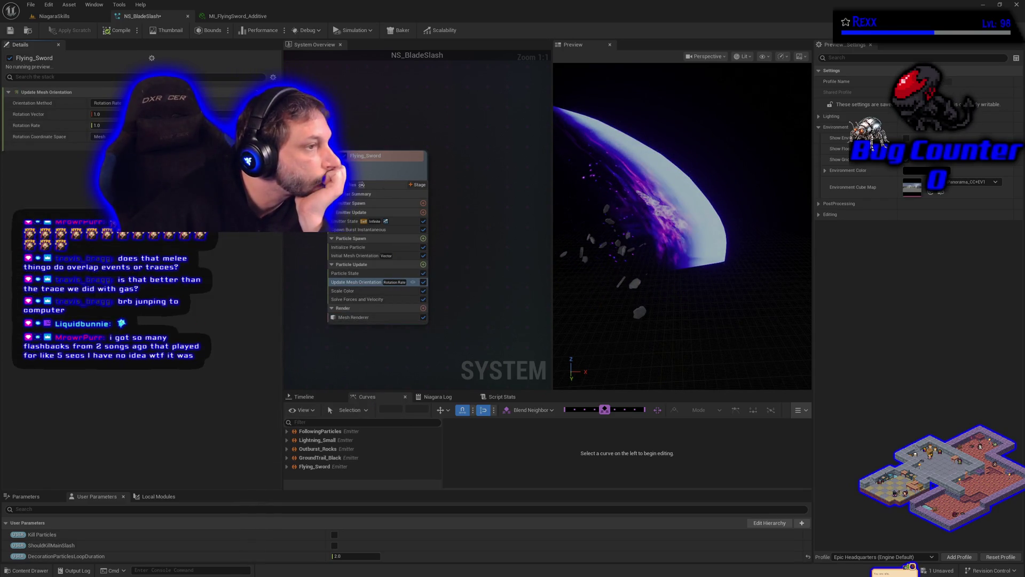
Set Update Mesh Orientation's Rotation Vector to 0.0 and Rotation Rate to 2.0.
click(101, 113)
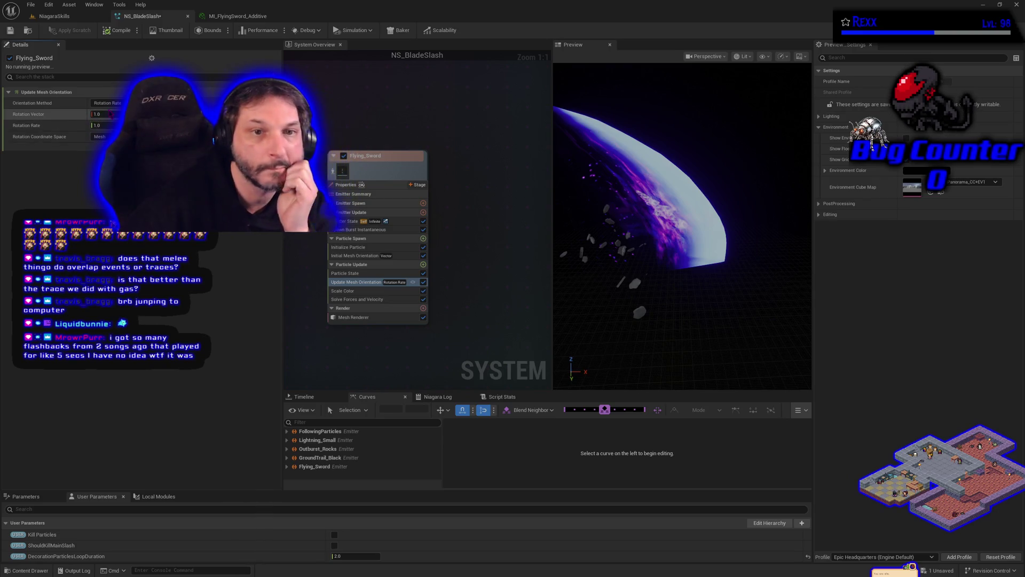
text(0)
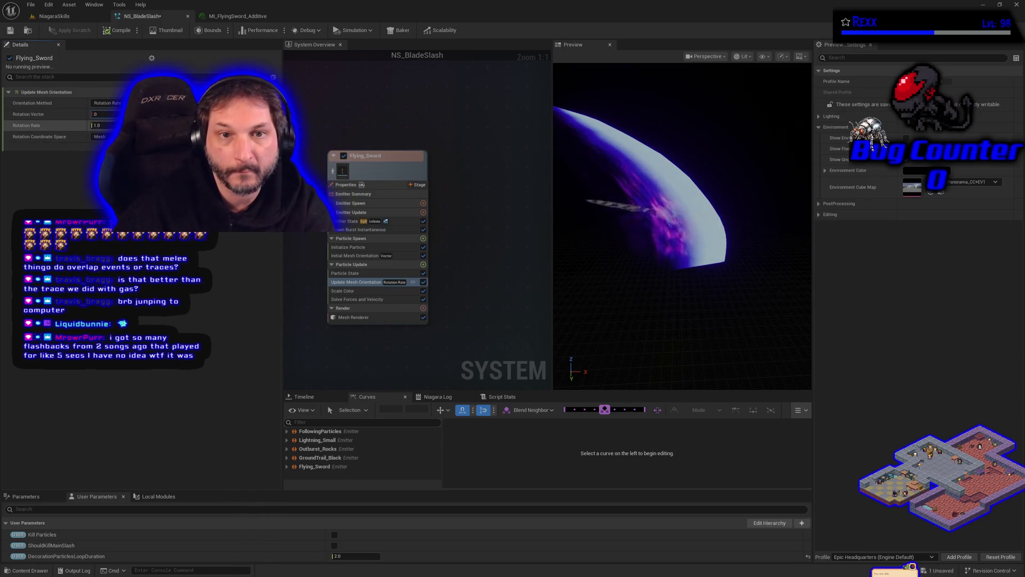
key(Return)
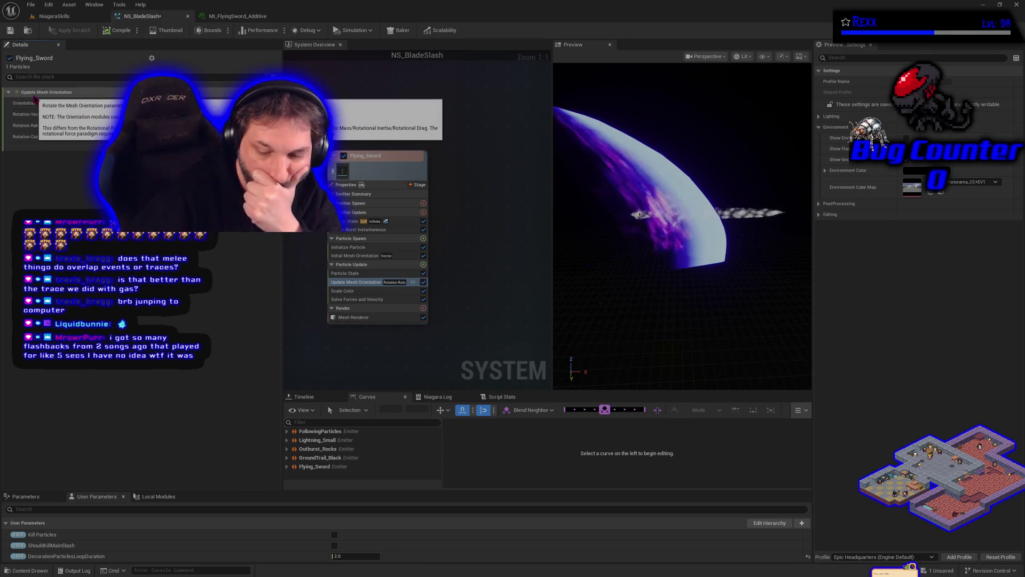
click(97, 125)
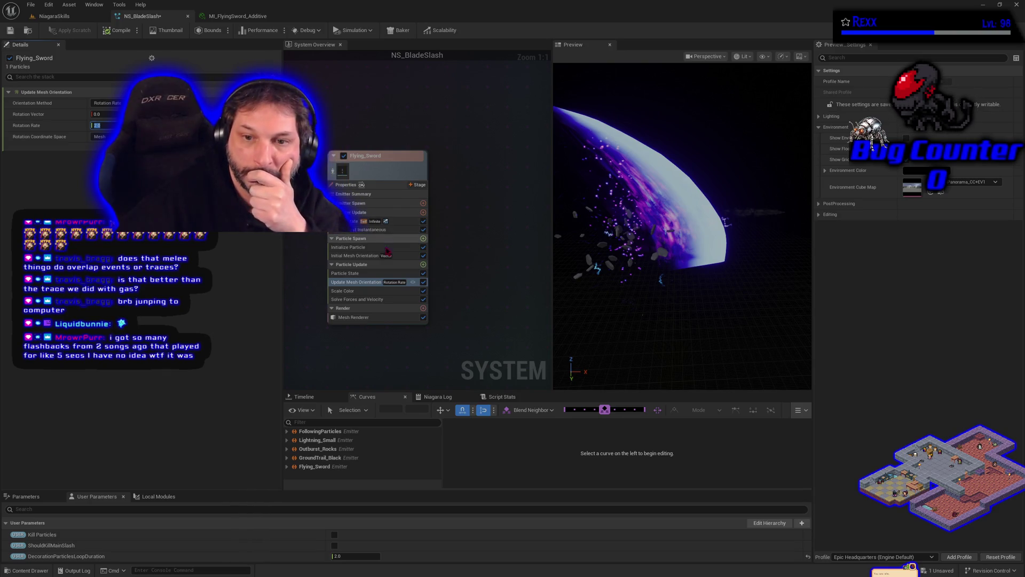
click(423, 265)
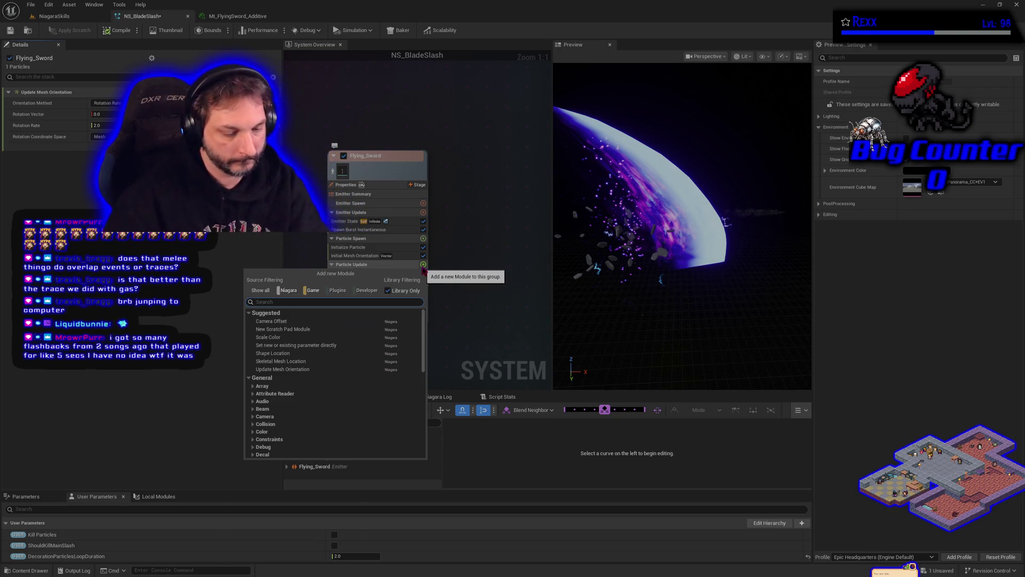
Search 'dyn' and add Dynamic Material Parameters to Flying_Sword's Particle Update.
text(dyn)
click(315, 336)
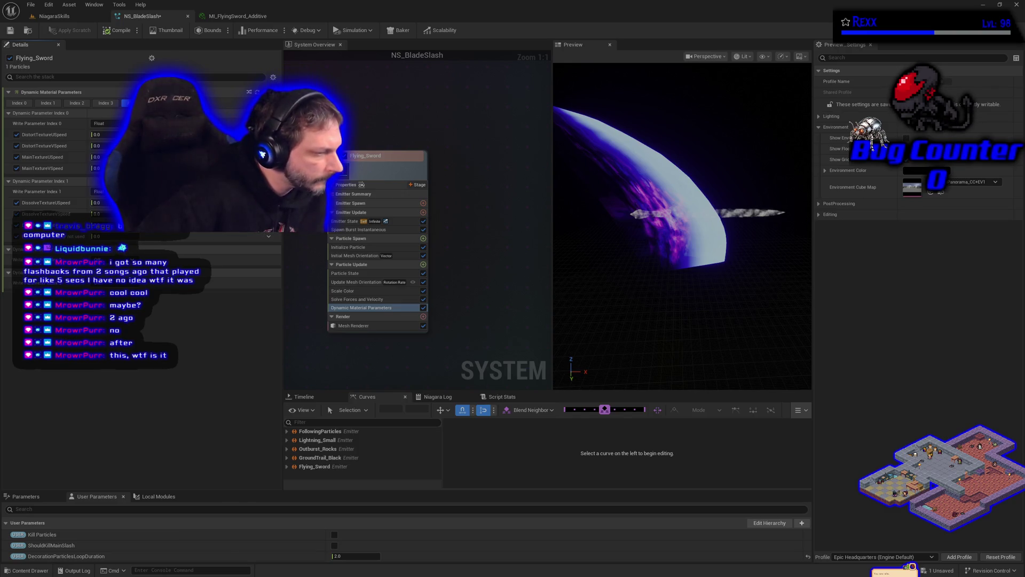
key(alt+Tab)
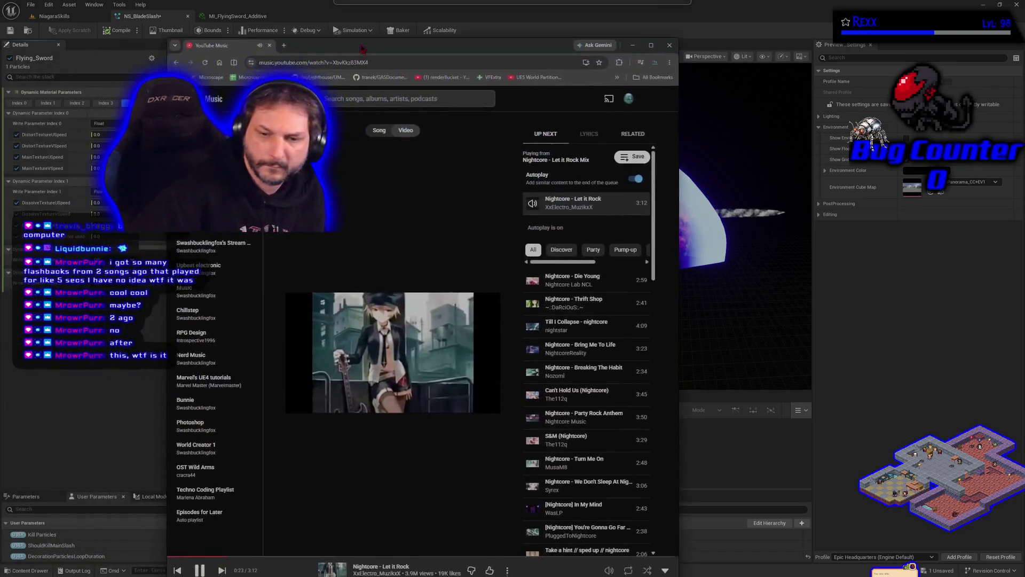
drag(362, 50, 358, 25)
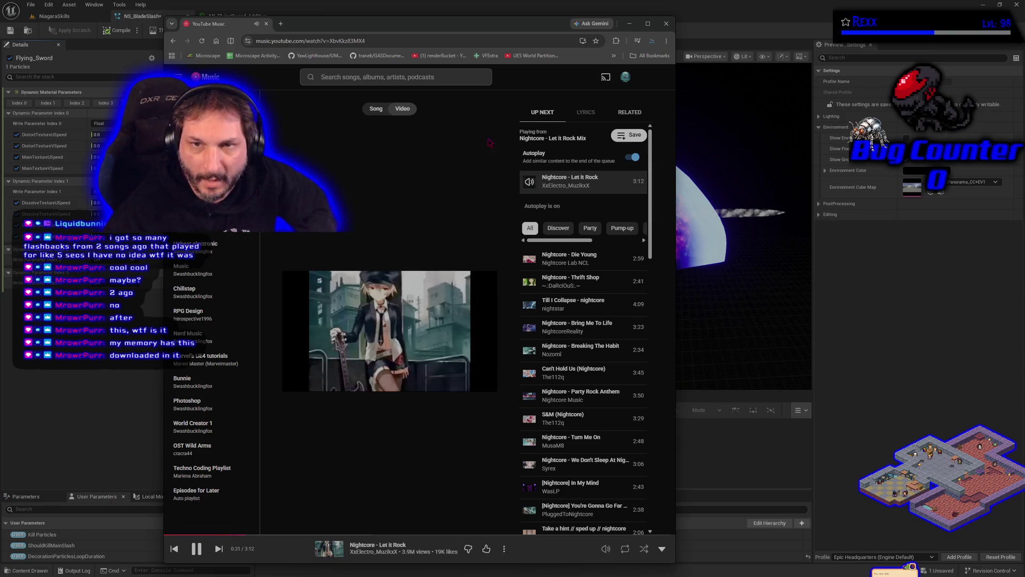
key(alt+Tab)
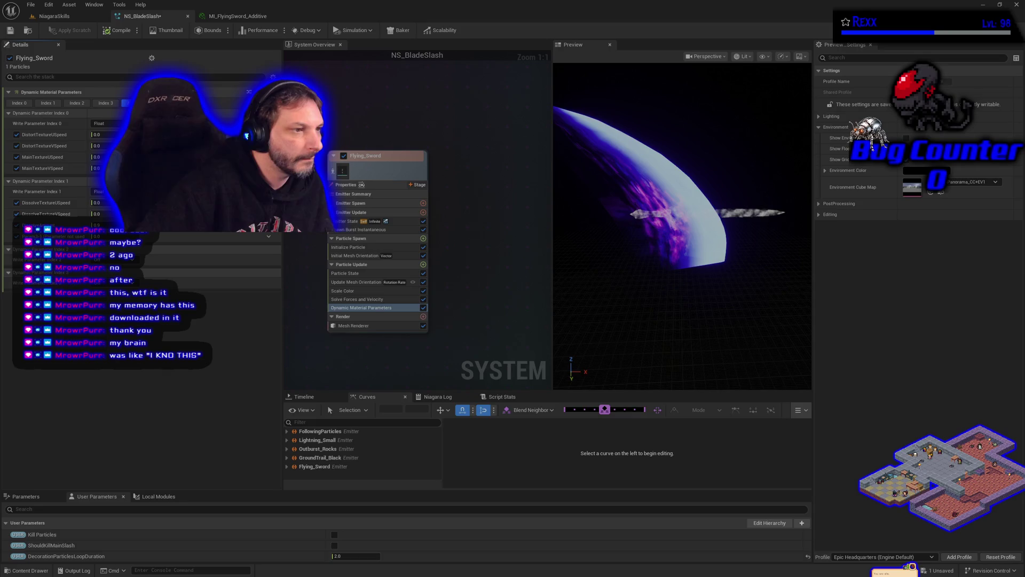
Try DissolveTextureUSpeed at 0.5, then reset it back to 0.
click(97, 202)
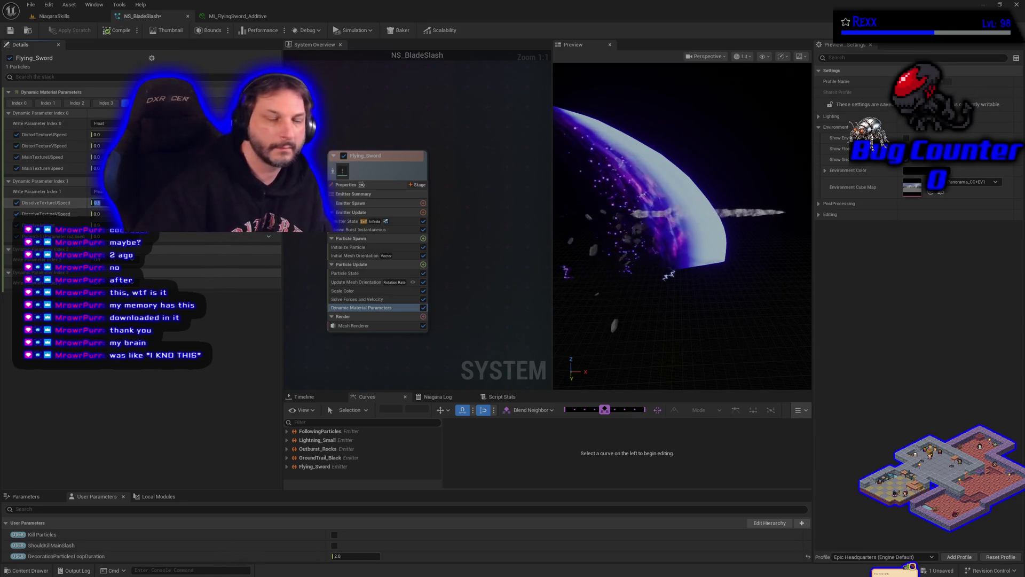
text(0.5)
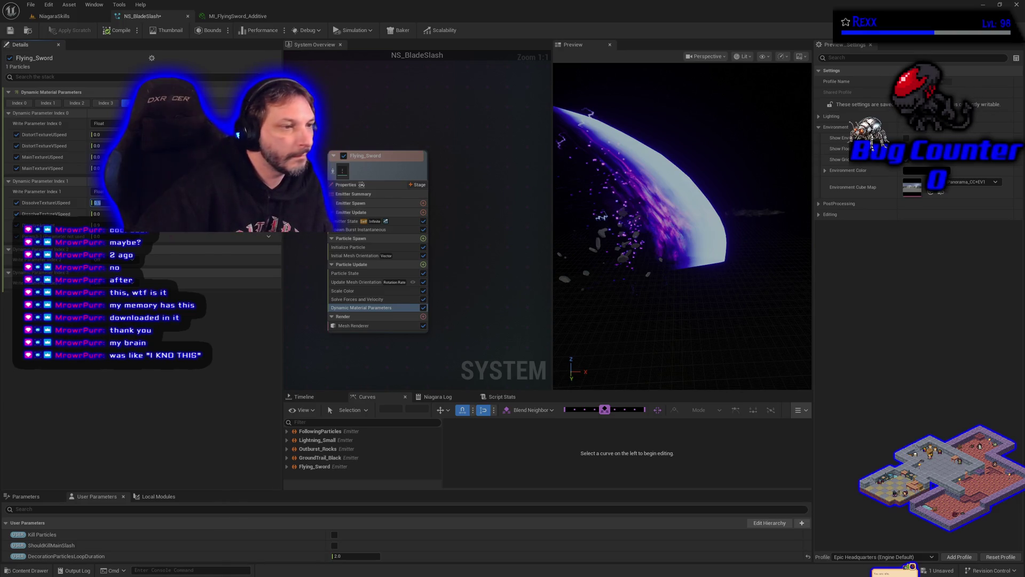
text(0.5)
key(Return)
click(97, 202)
text(0)
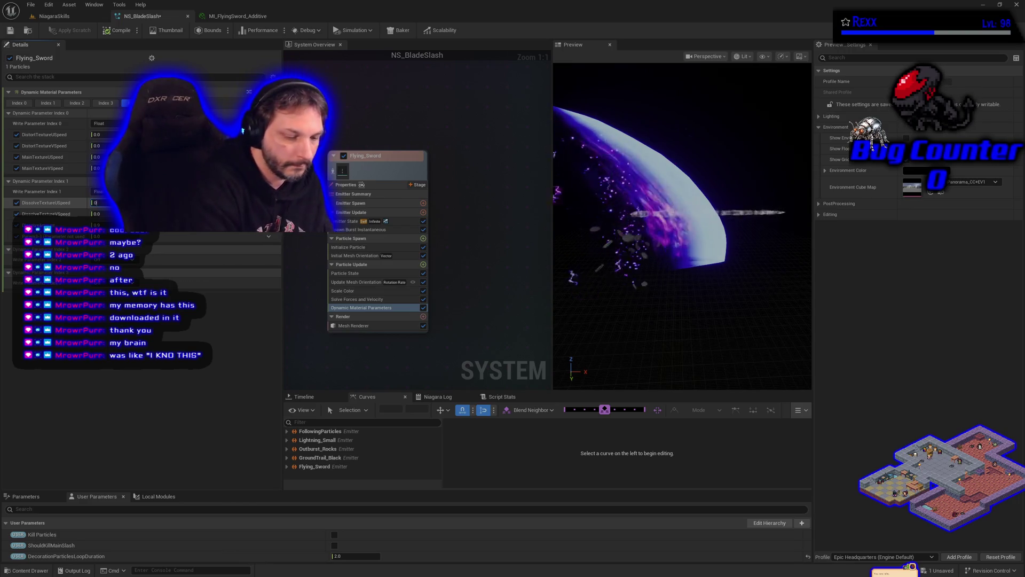
Re-enable DissolveTextureVSpeed and set it to -0.5.
click(17, 213)
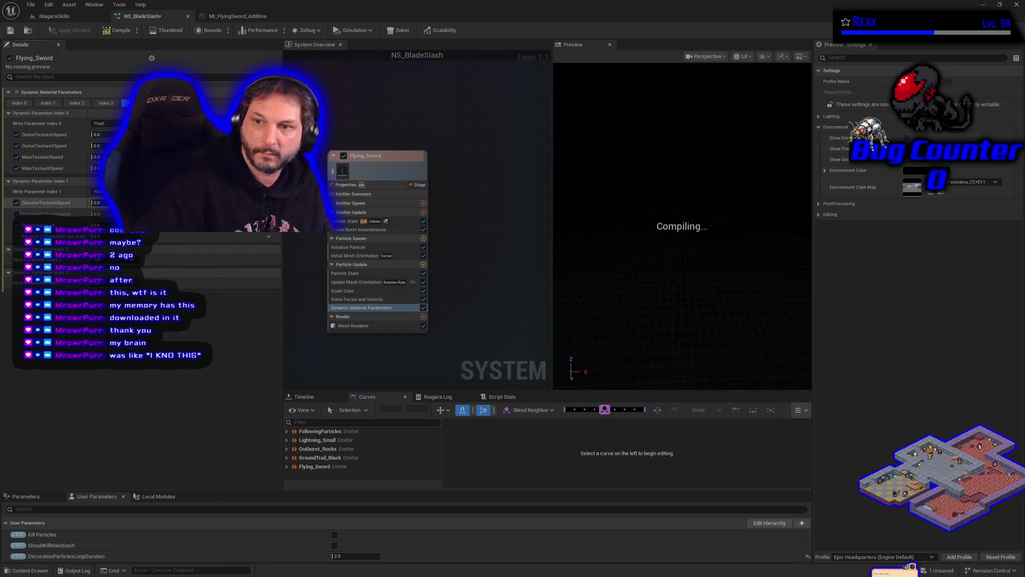
click(16, 213)
text(.5)
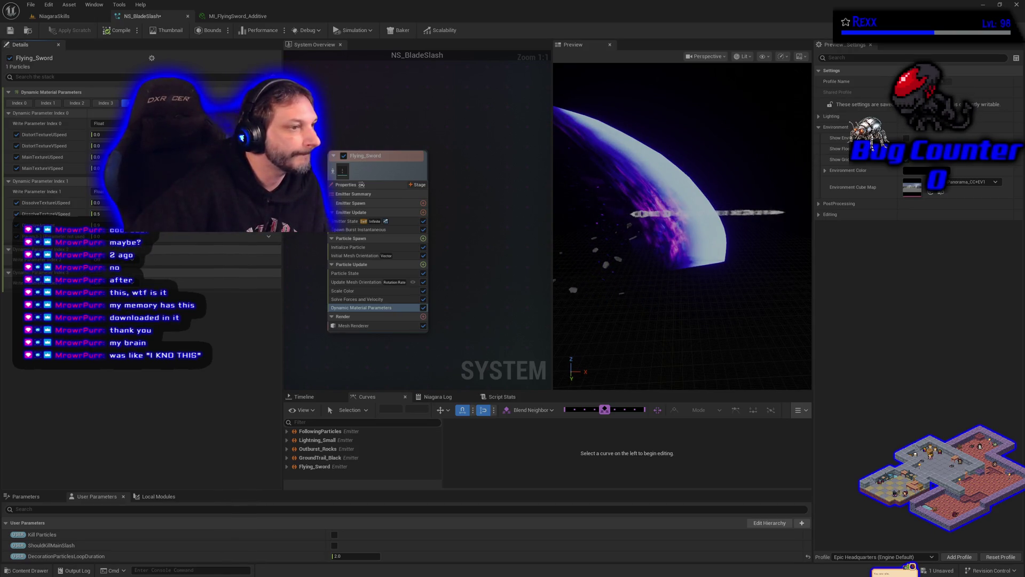
click(97, 213)
text(-0.5)
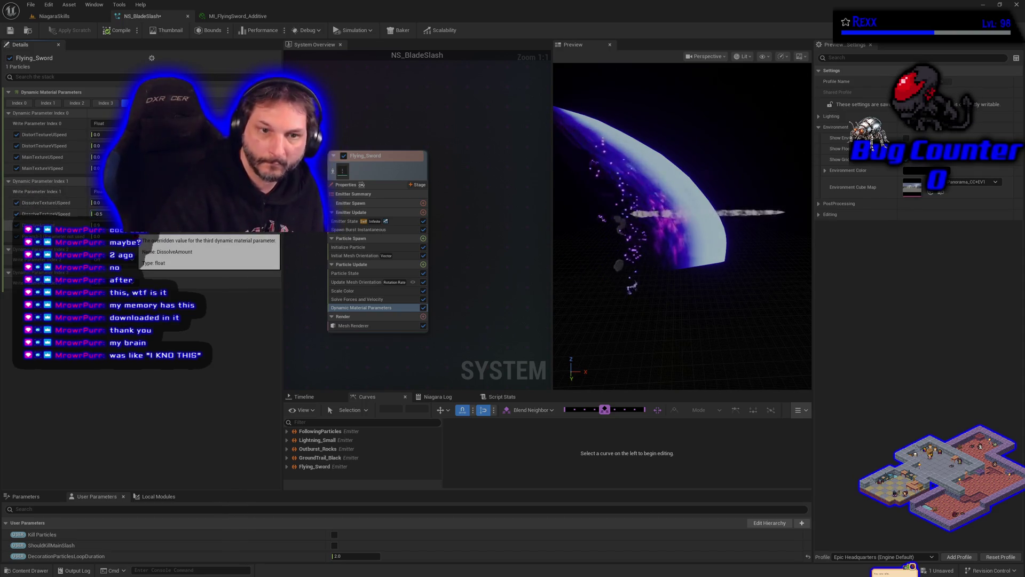
key(Return)
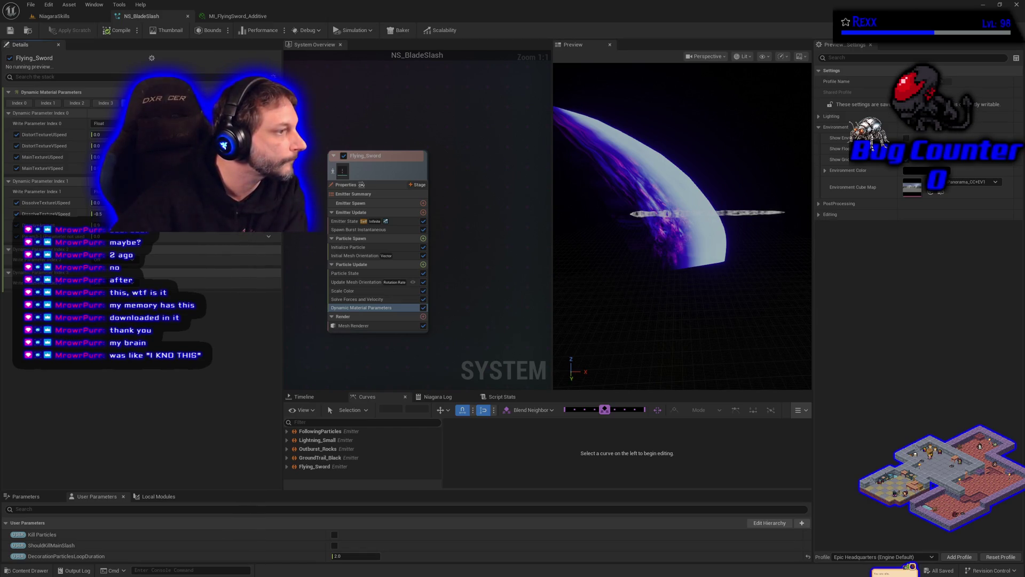
click(347, 290)
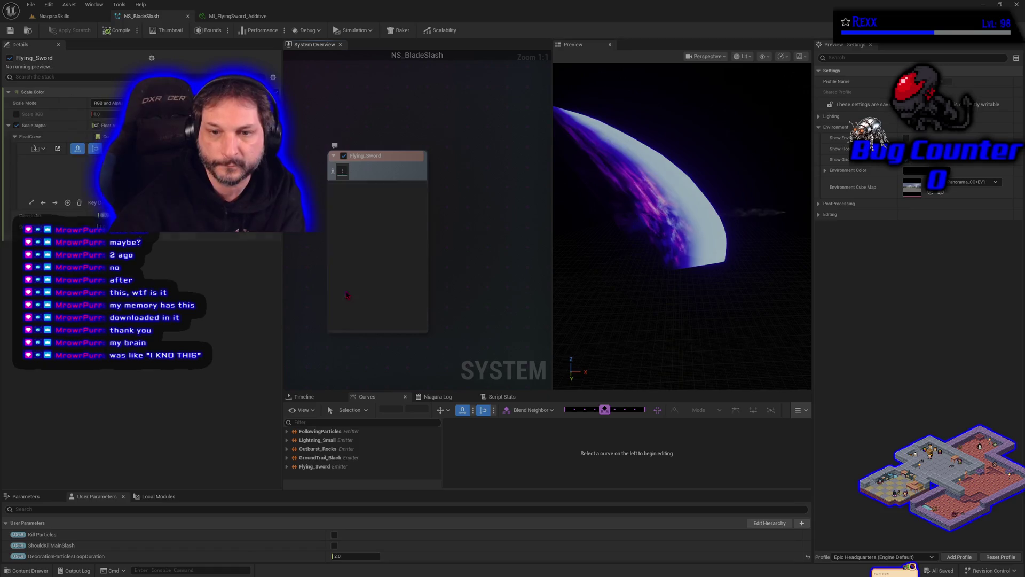
Delete the Scale Color module and add a Color module to Particle Update.
key(Delete)
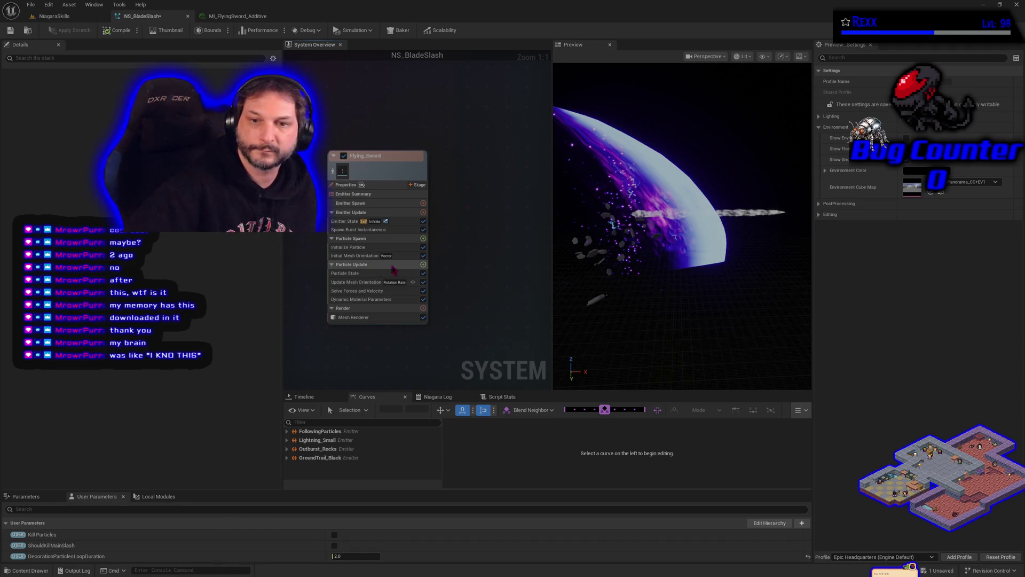
click(423, 265)
text(color)
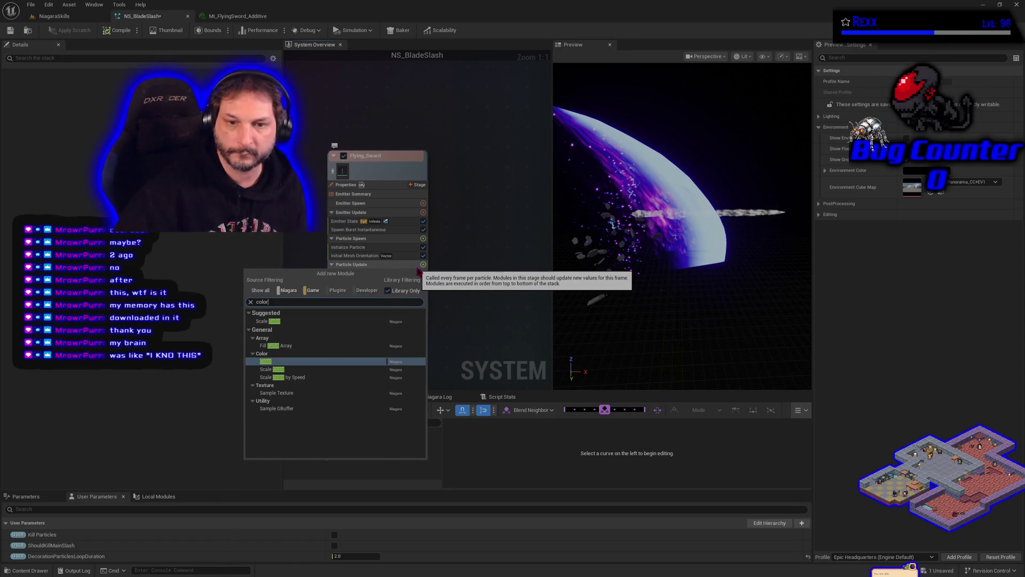
click(314, 363)
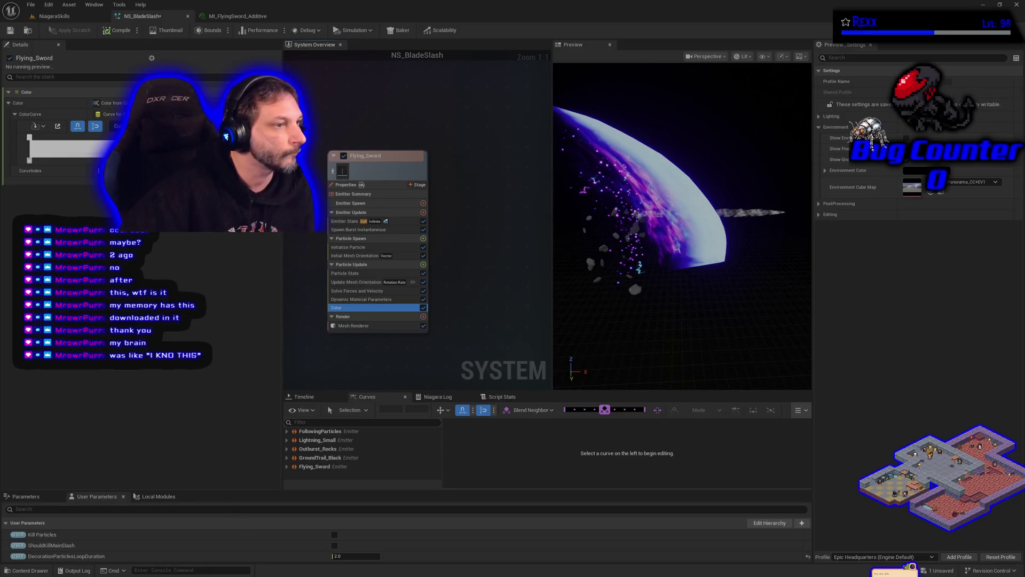
Make the first ColorCurve stop a deep blue-purple with value 50, then save.
double_click(30, 138)
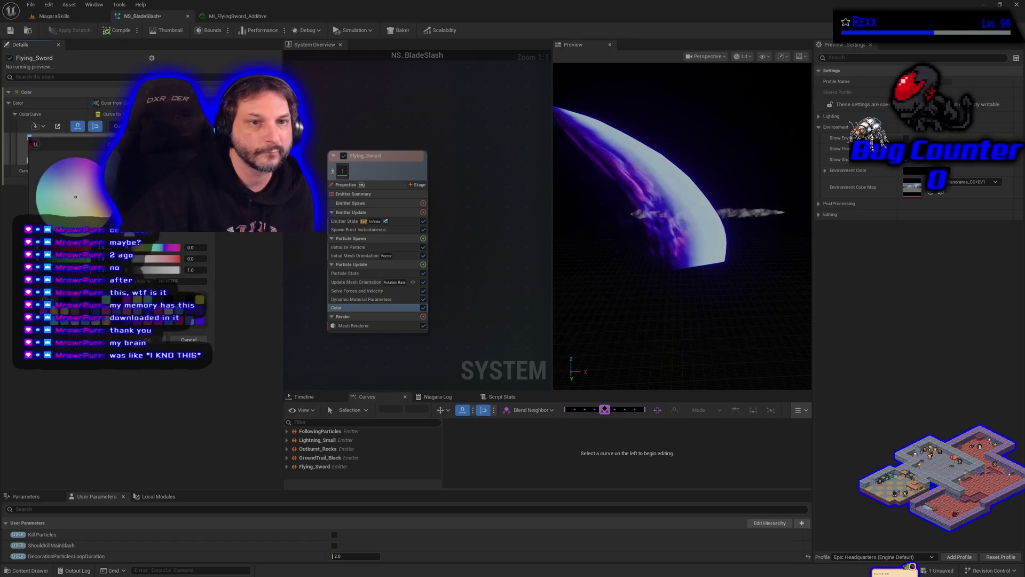
drag(59, 172, 53, 164)
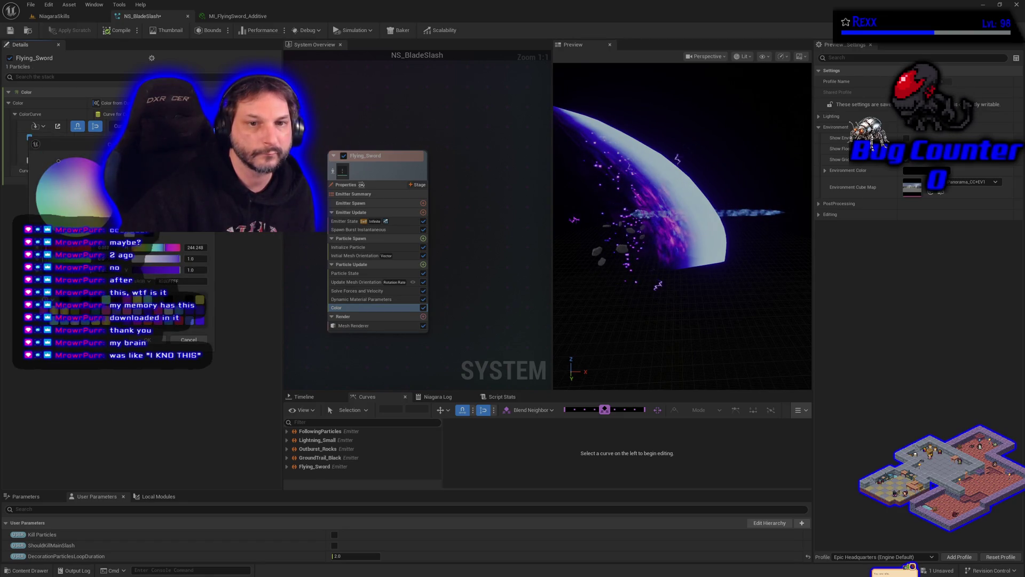
drag(53, 163, 55, 162)
key(Return)
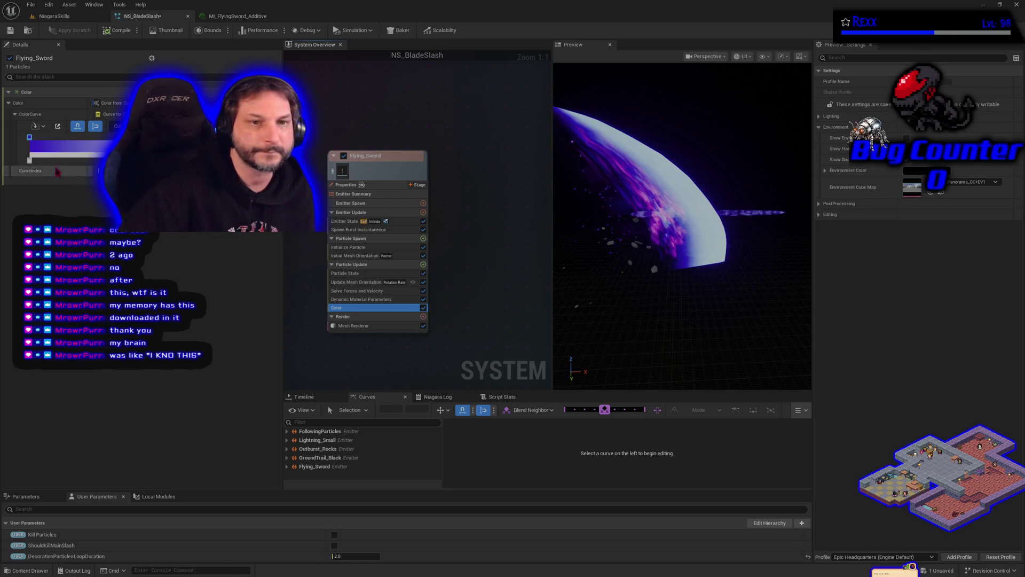
click(29, 138)
double_click(29, 137)
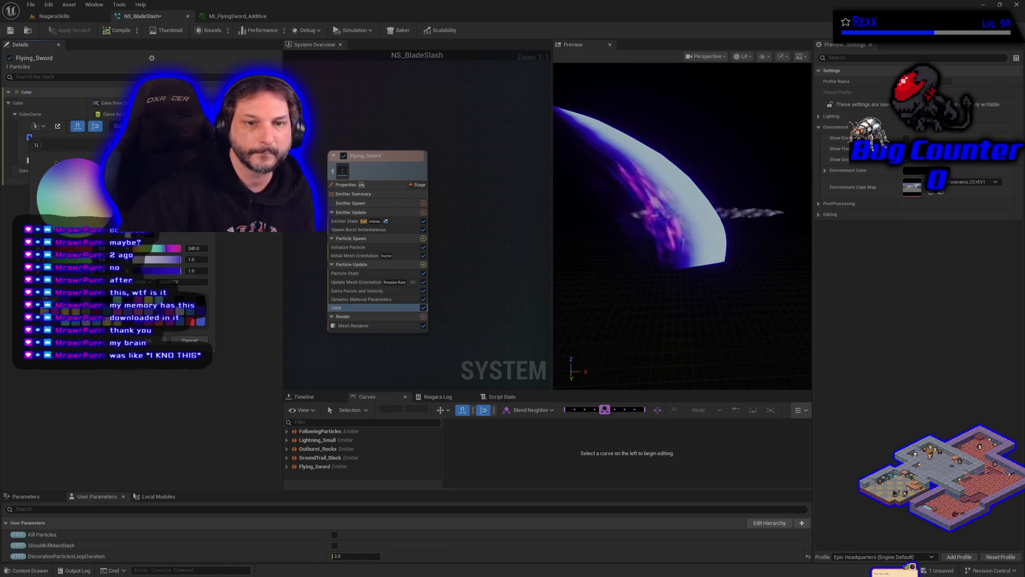
click(192, 271)
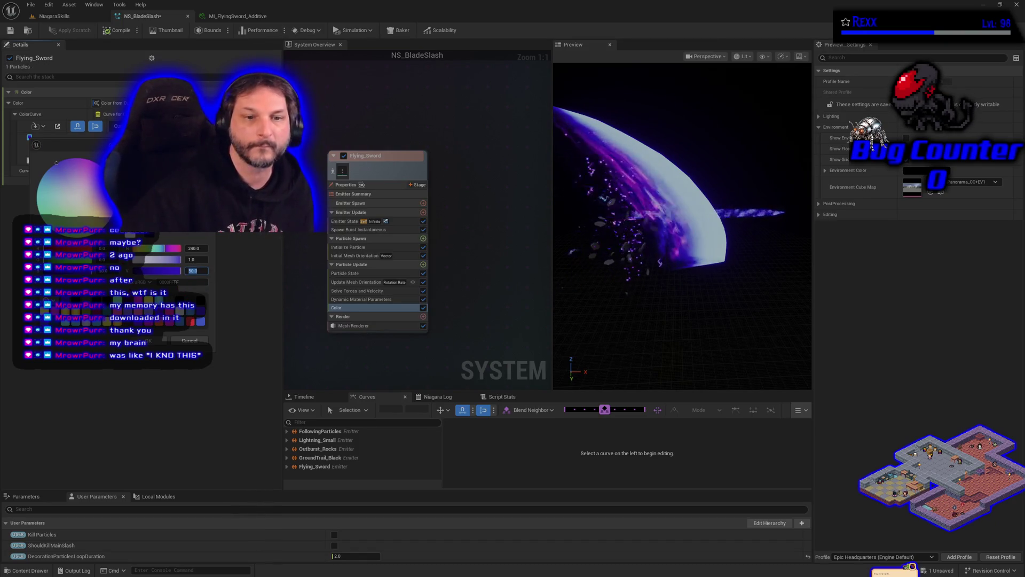
key(Return)
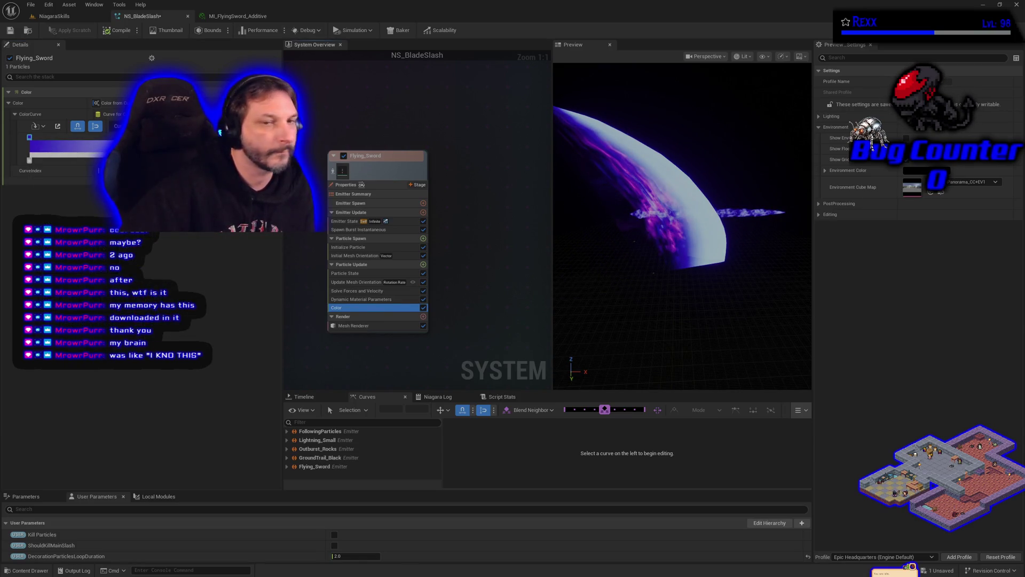
double_click(30, 137)
click(195, 269)
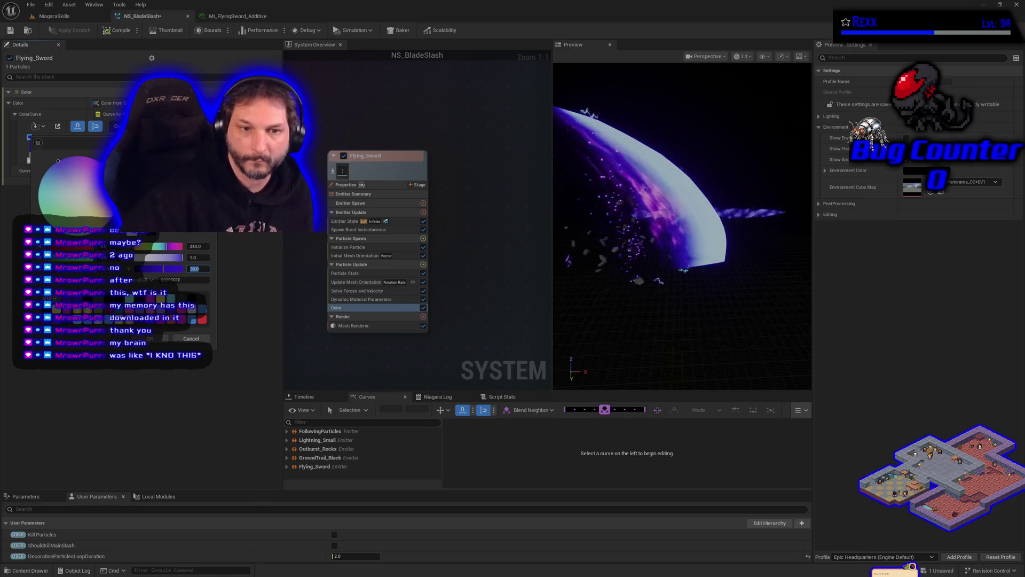
click(150, 339)
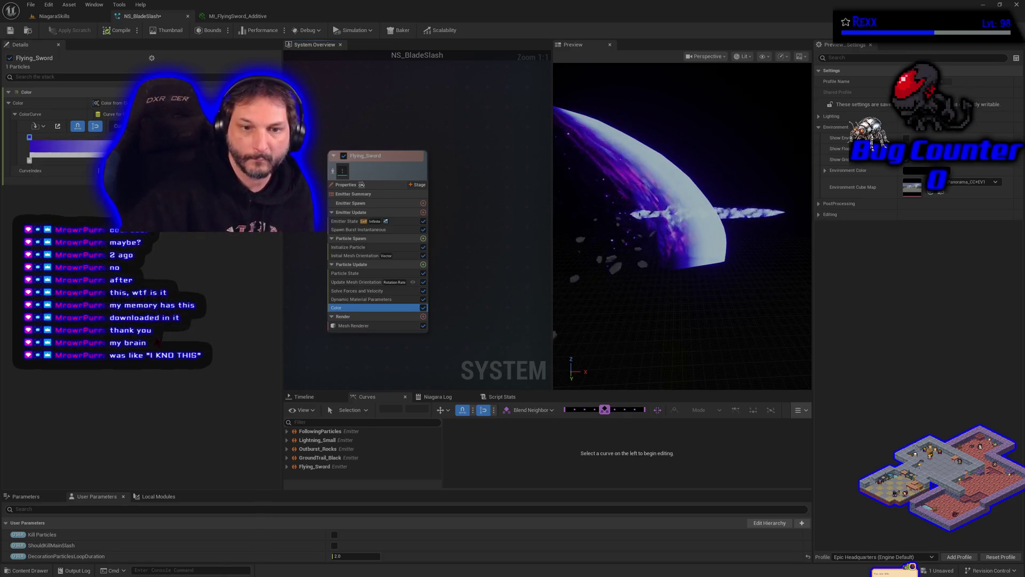
click(10, 30)
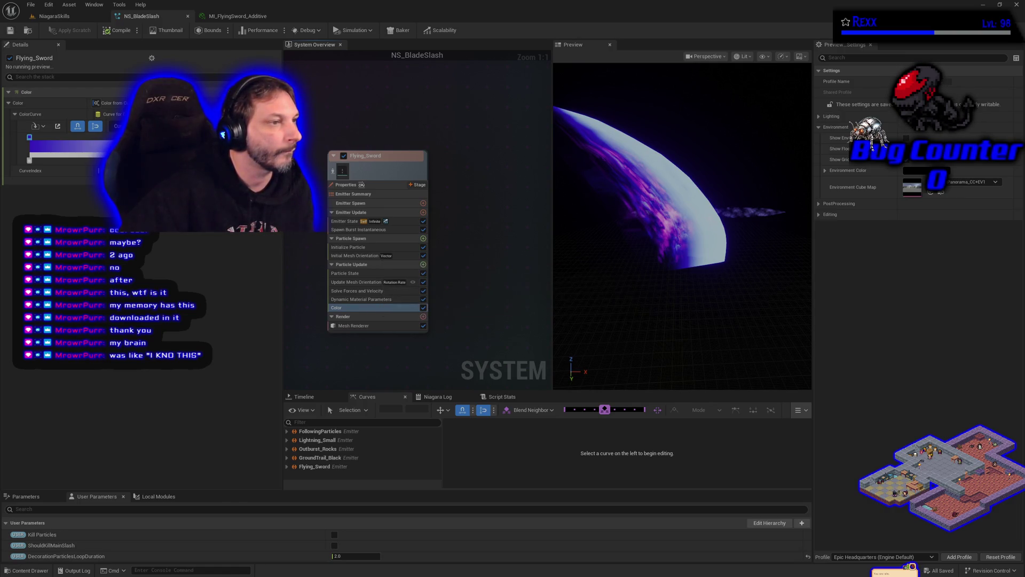
Add a saturated magenta stop to the colour curve and slide it further right.
double_click(78, 139)
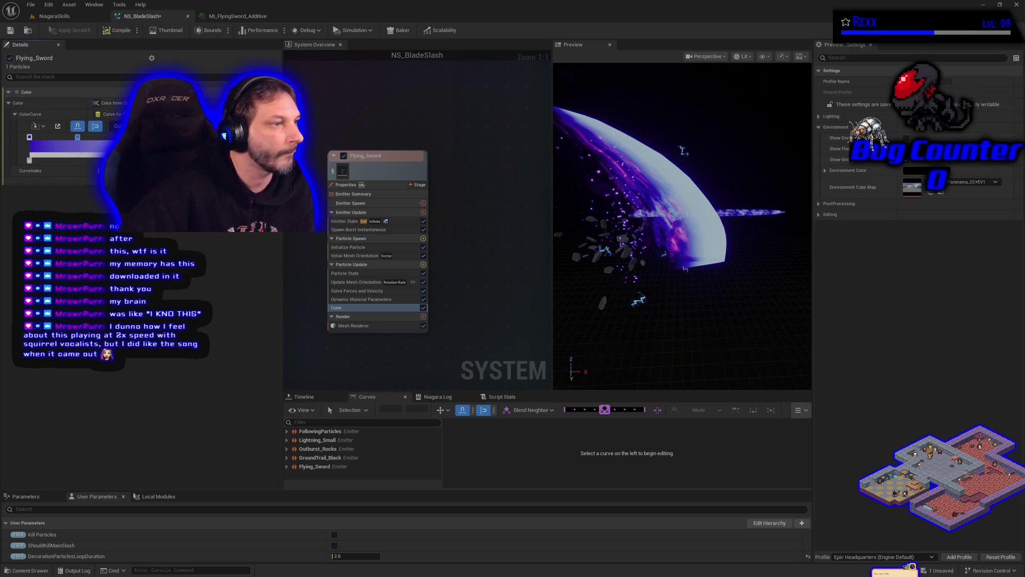
double_click(78, 137)
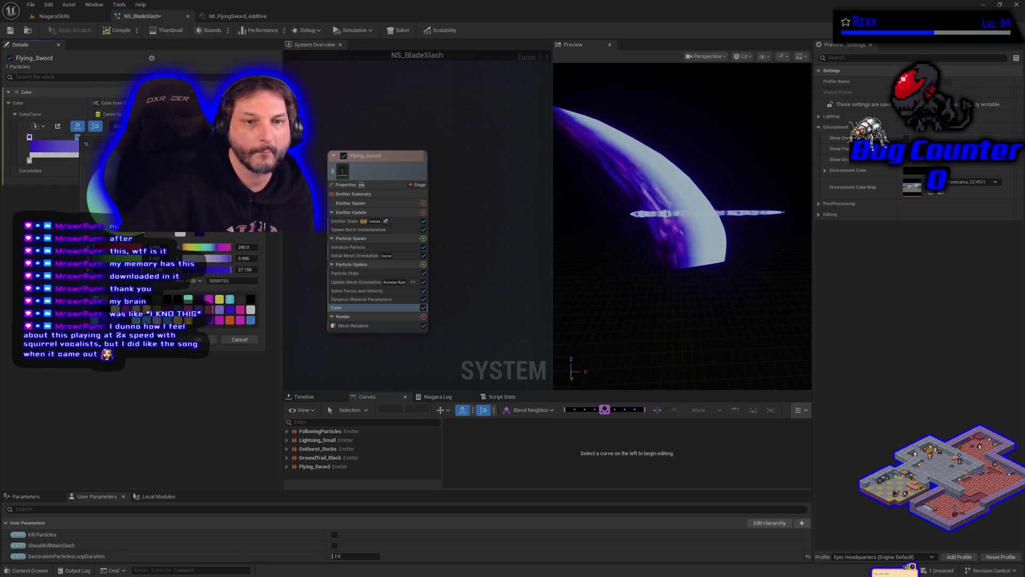
drag(141, 259, 131, 254)
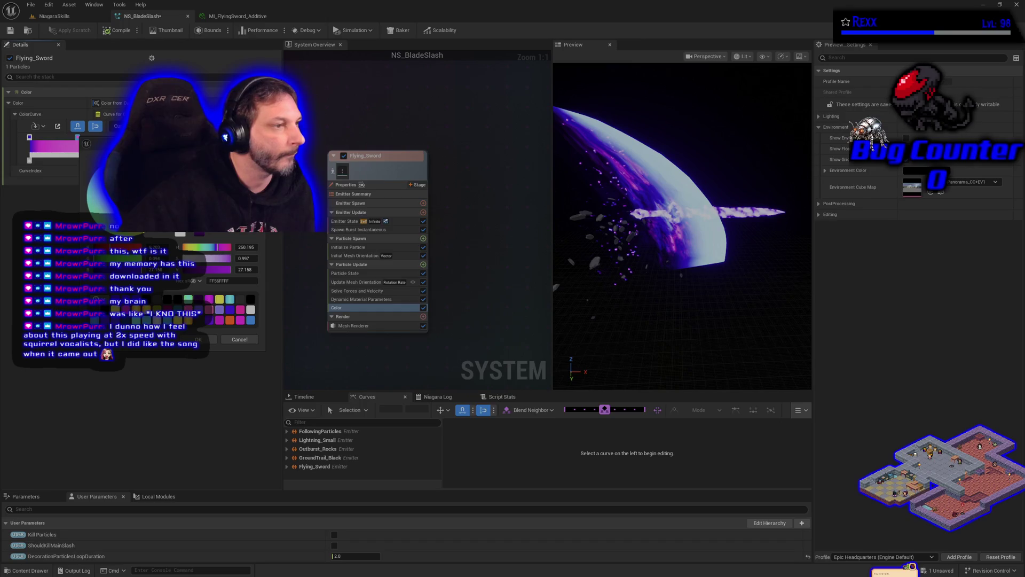
click(199, 339)
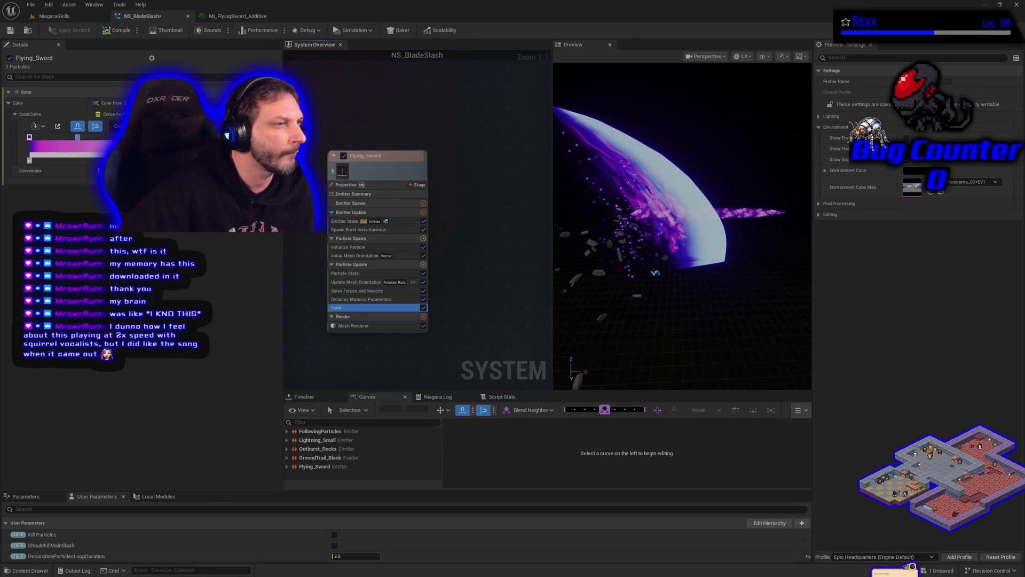
drag(77, 137, 85, 137)
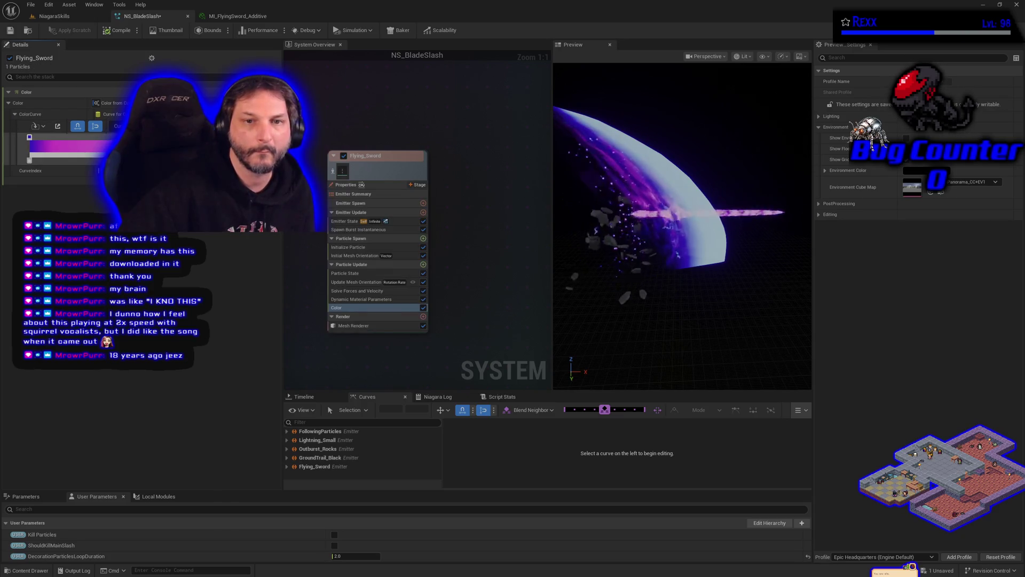
Change a colour-curve stop to saturated red-magenta with slightly less blue.
double_click(214, 138)
click(299, 194)
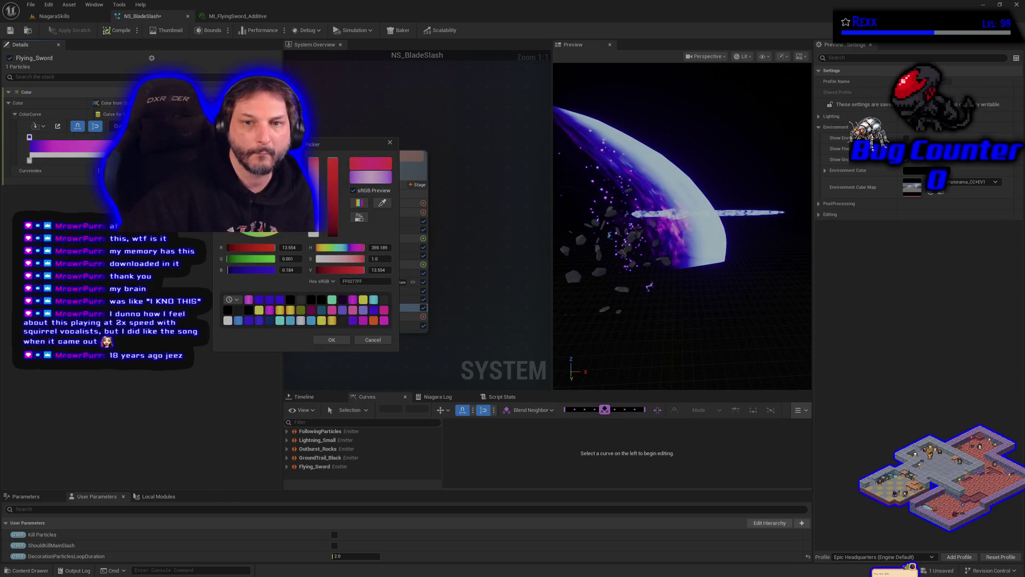
drag(235, 270, 230, 269)
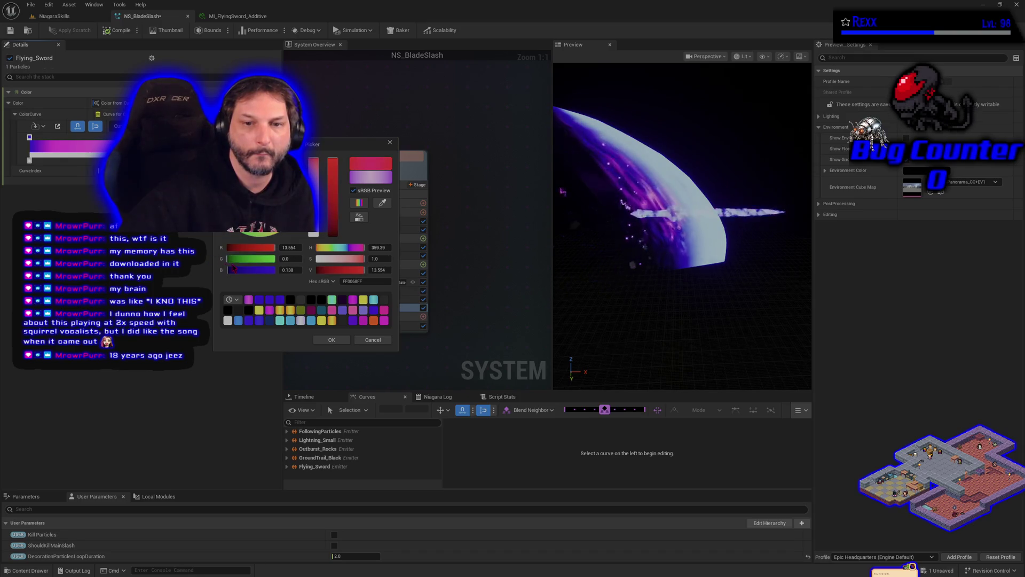
click(337, 341)
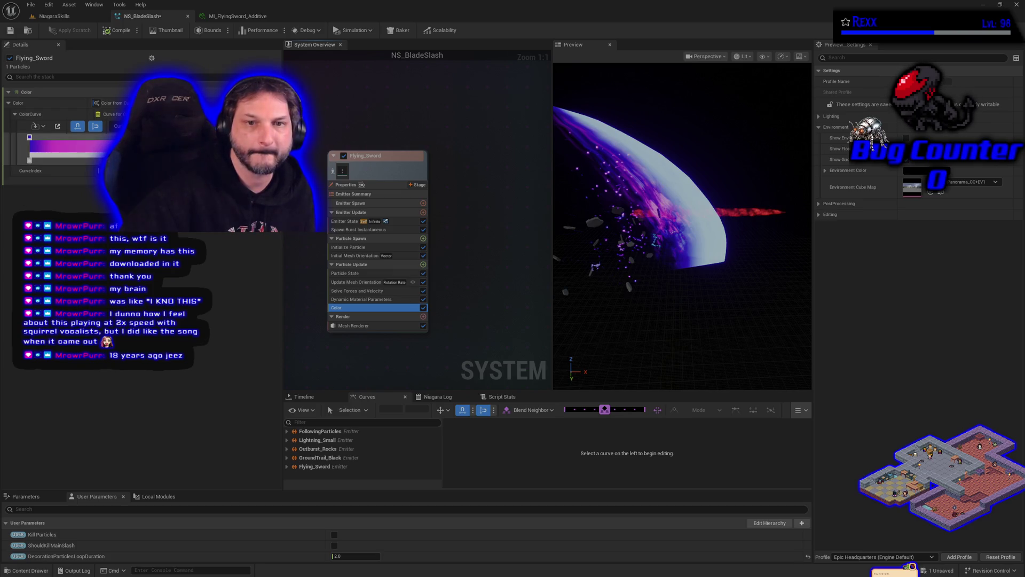
Turn the red curve stop orange and save NS_BladeSlash.
double_click(29, 137)
mouse_move(298, 195)
mouse_down()
mouse_move(297, 184)
mouse_move(299, 192)
mouse_up()
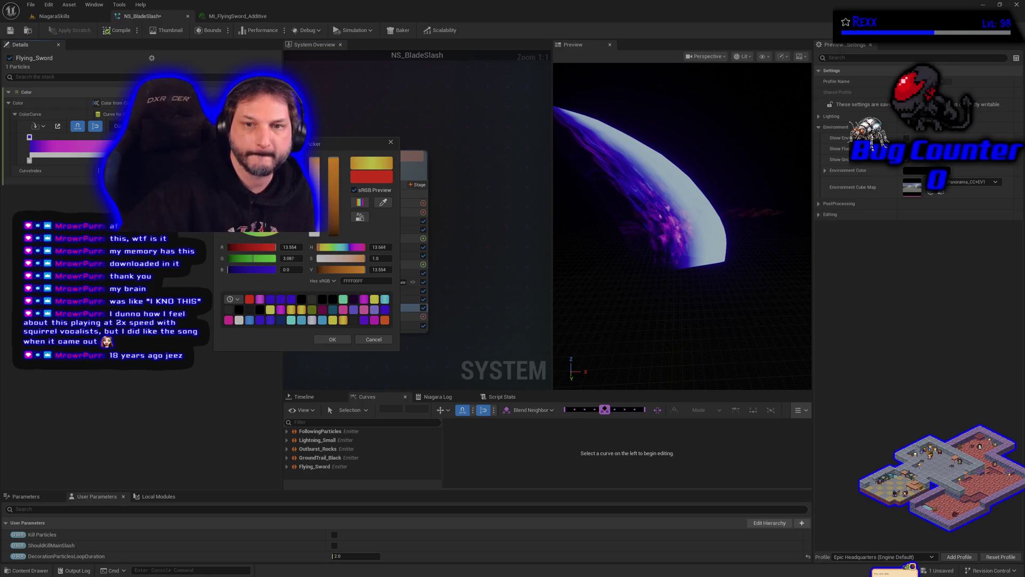
click(332, 340)
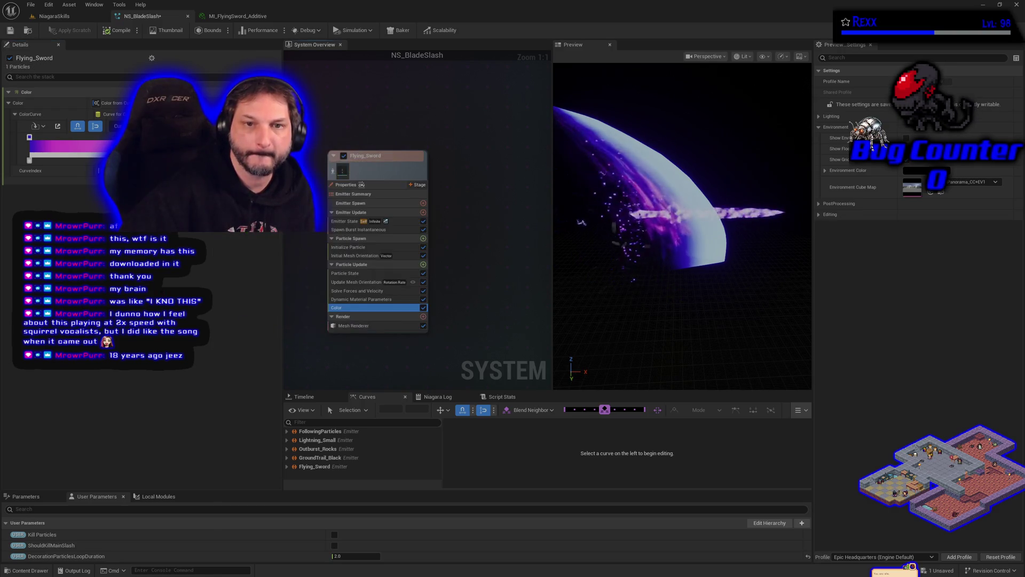
click(10, 31)
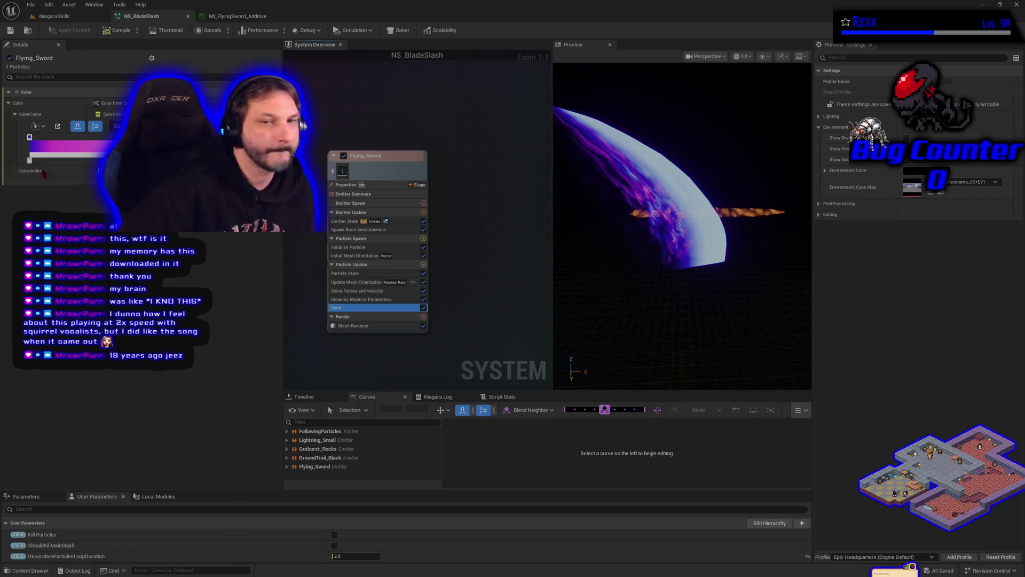
Make the white colour stop pure green with value 30 and save NS_BladeSlash.
double_click(30, 160)
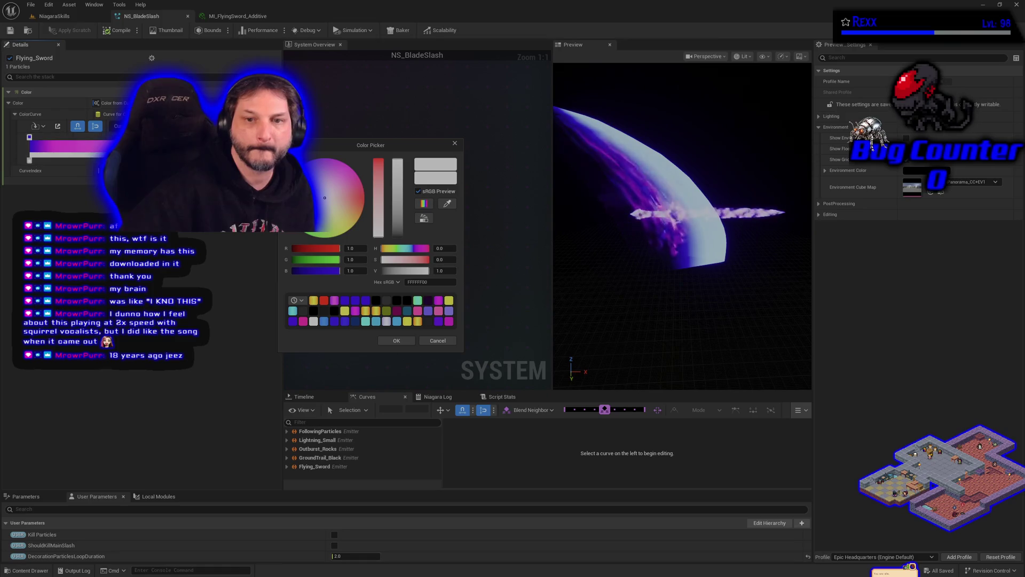
click(305, 233)
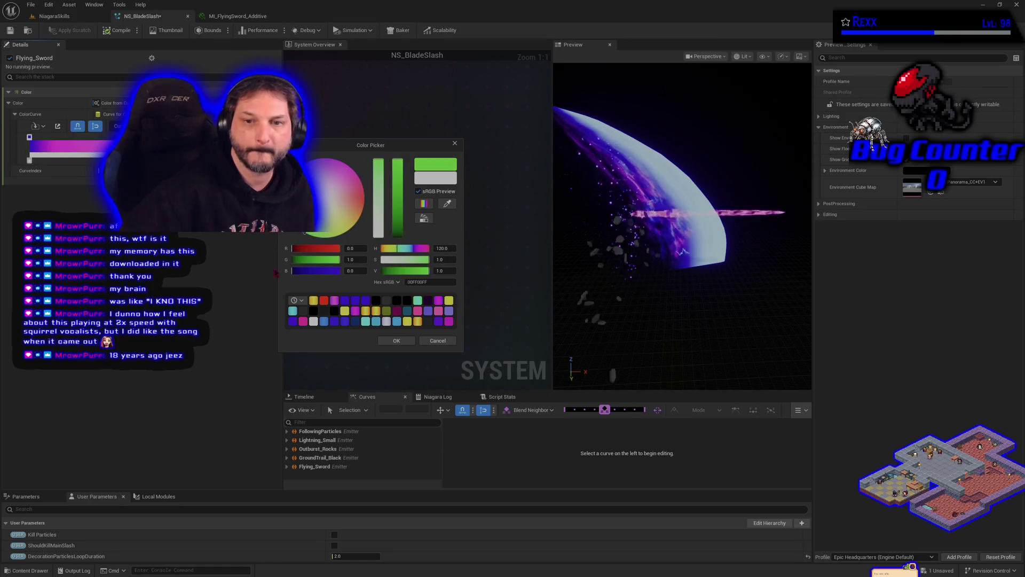
click(581, 249)
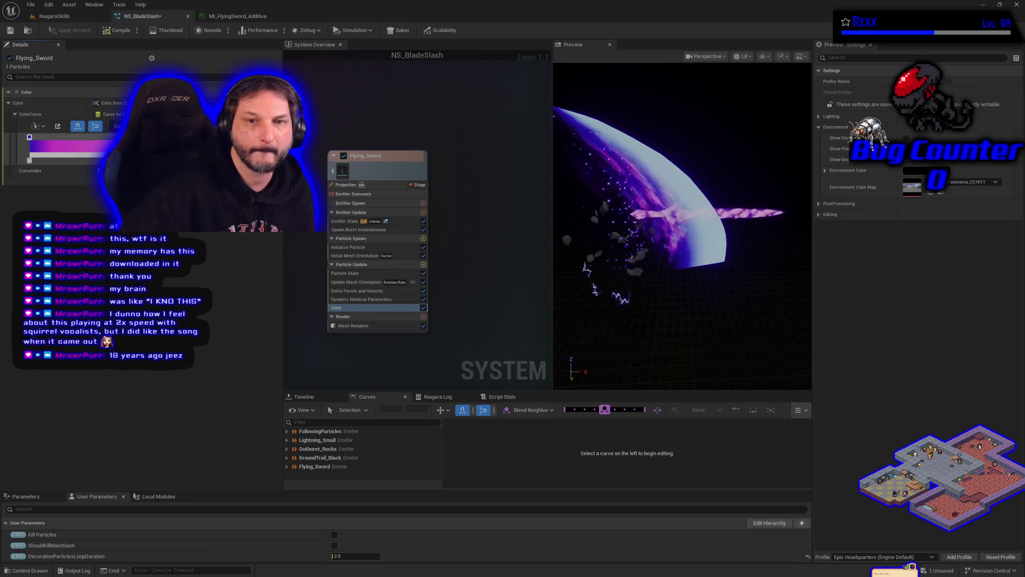
double_click(30, 137)
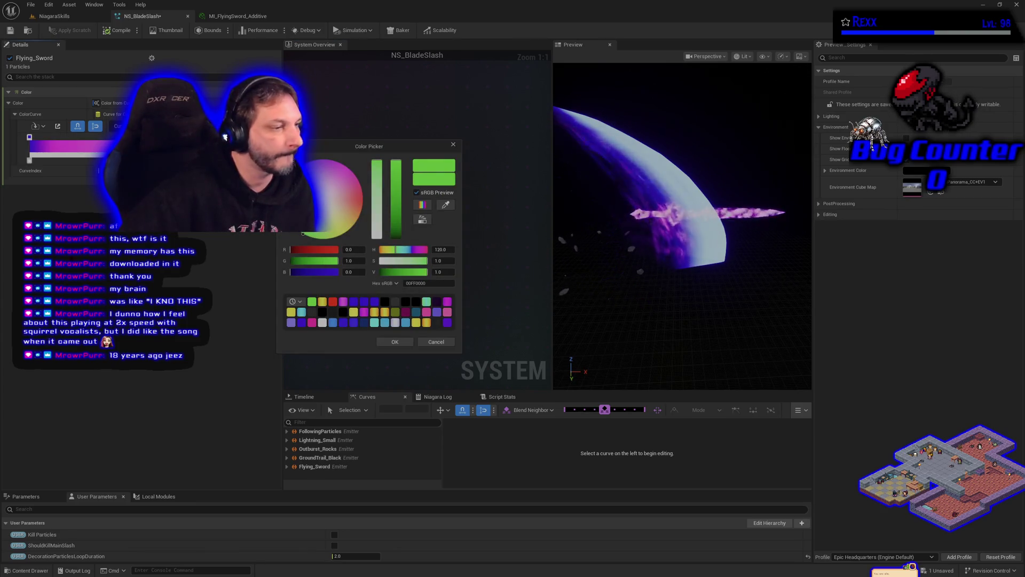
text(30)
key(Return)
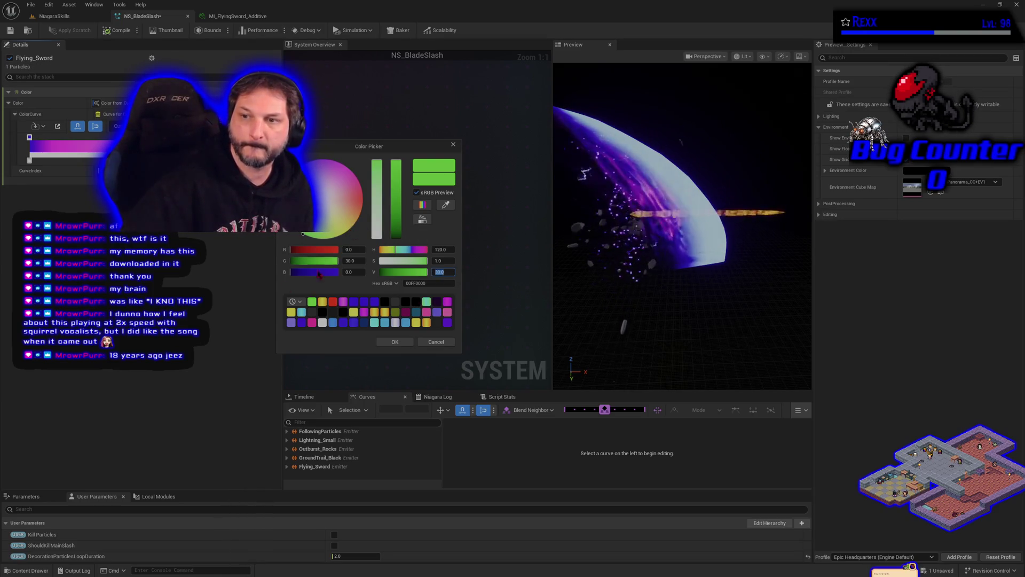
click(395, 341)
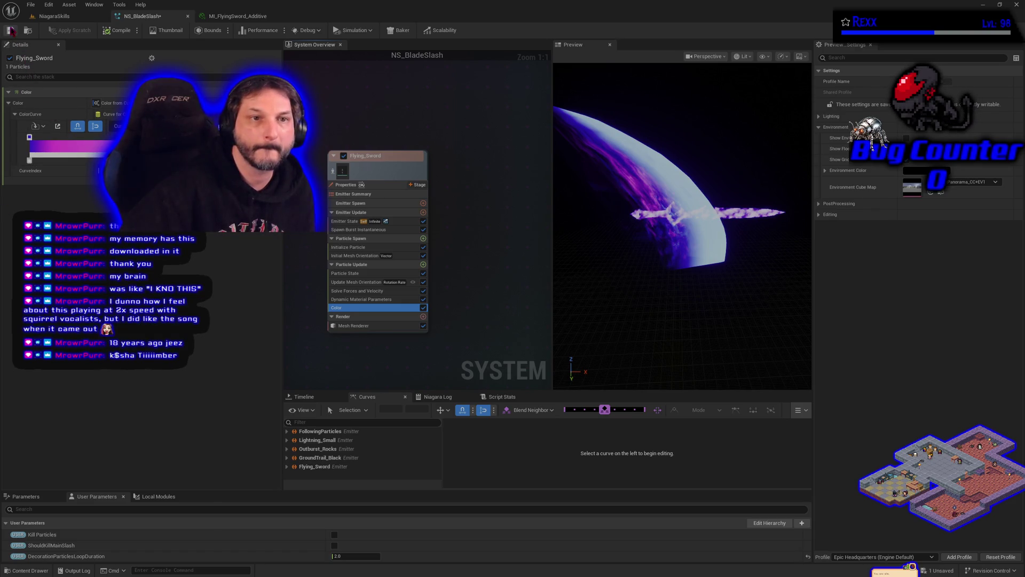
click(10, 30)
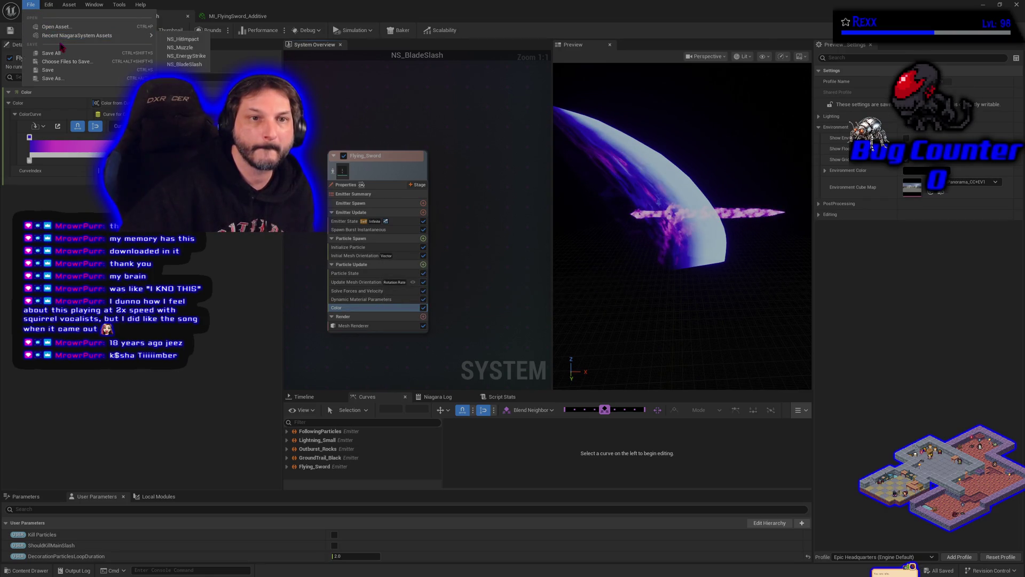
Play the NiagaraSkills level to watch the slash, then stop and return to NS_BladeSlash.
click(66, 19)
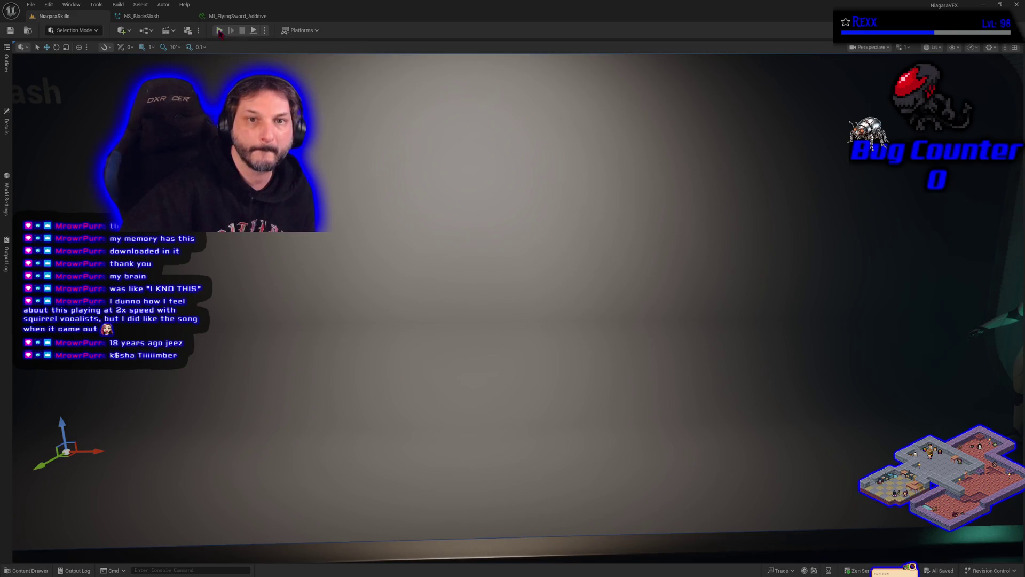
click(218, 31)
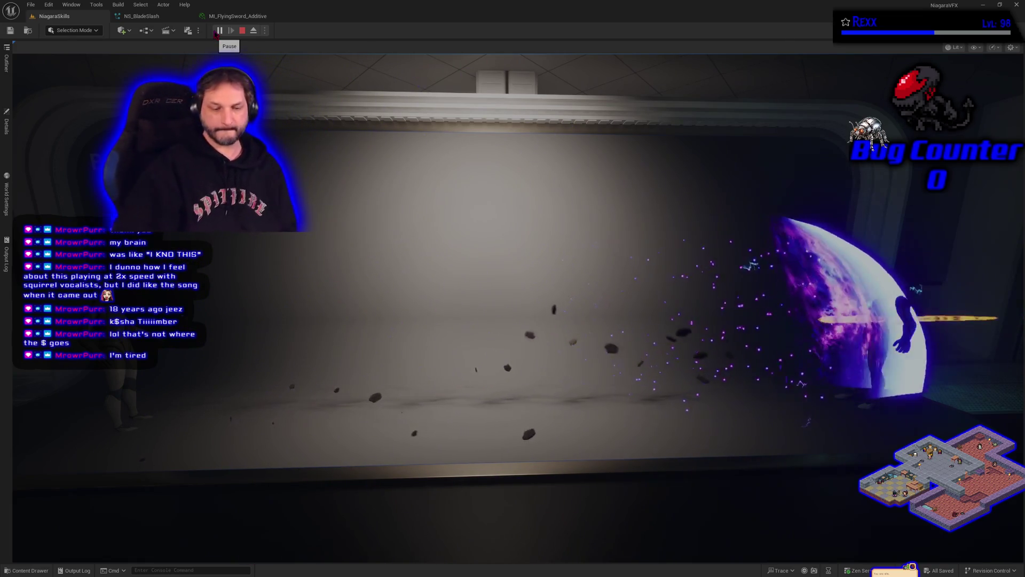
key(Escape)
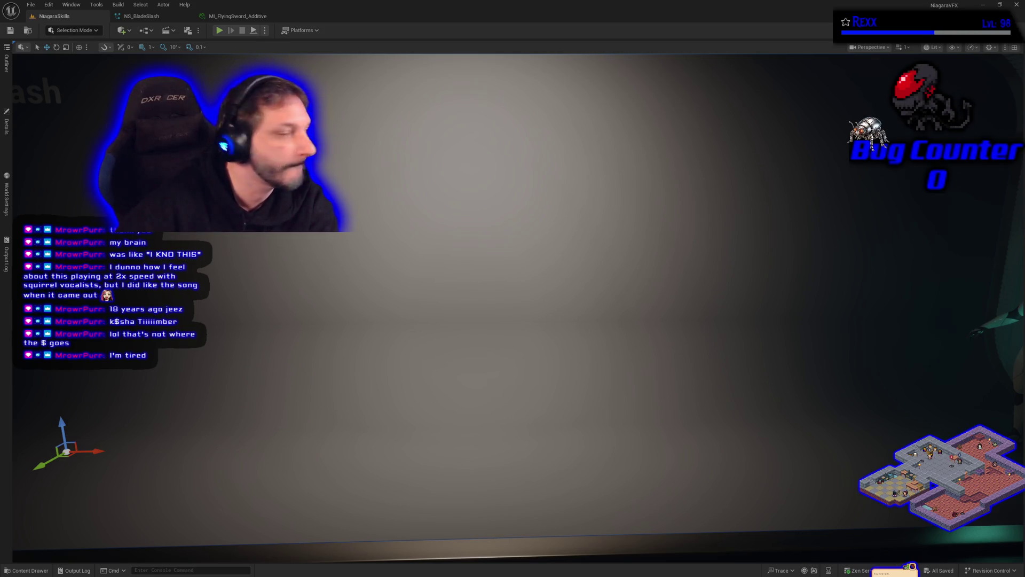
click(154, 16)
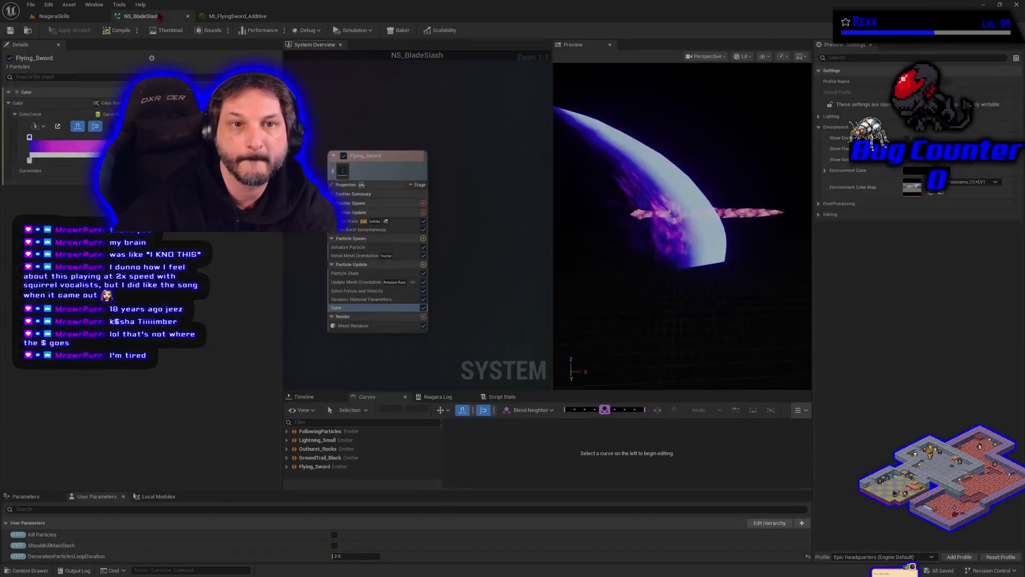
Copy Main_Slash_Purple_Variation's Kill Particles module, then bring the Flying_Sword emitter back into view.
drag(320, 308, 391, 293)
mouse_move(477, 252)
mouse_down()
mouse_move(374, 374)
mouse_move(481, 299)
mouse_up()
scroll(415, 230, up, 2)
drag(415, 231, 390, 182)
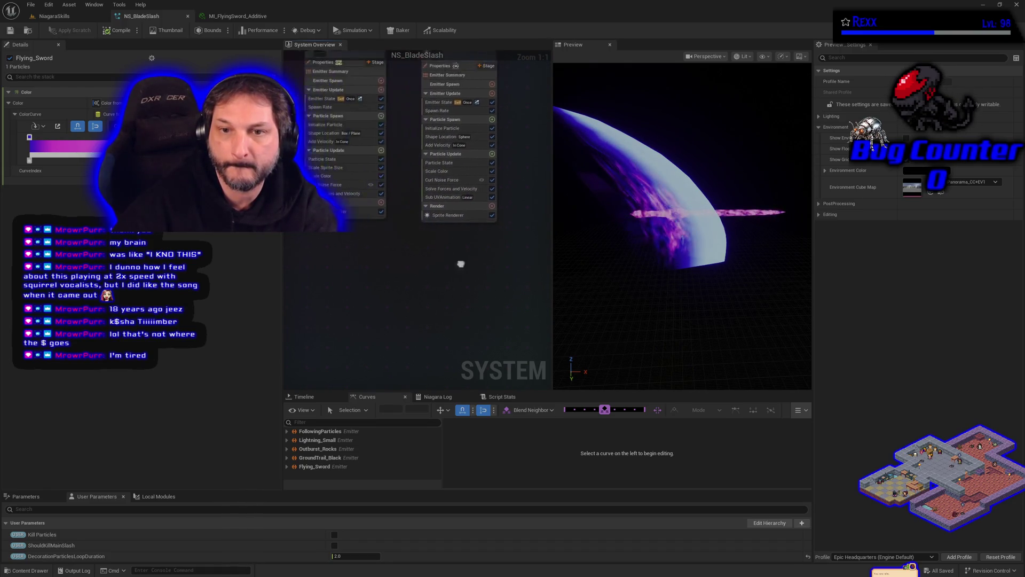
scroll(392, 288, down, 5)
drag(511, 181, 496, 318)
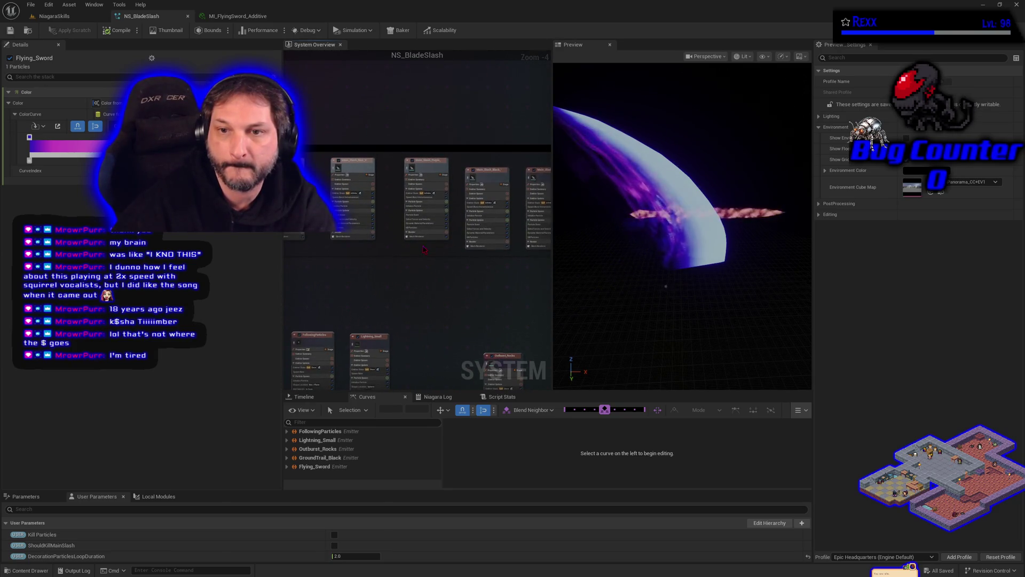
click(419, 229)
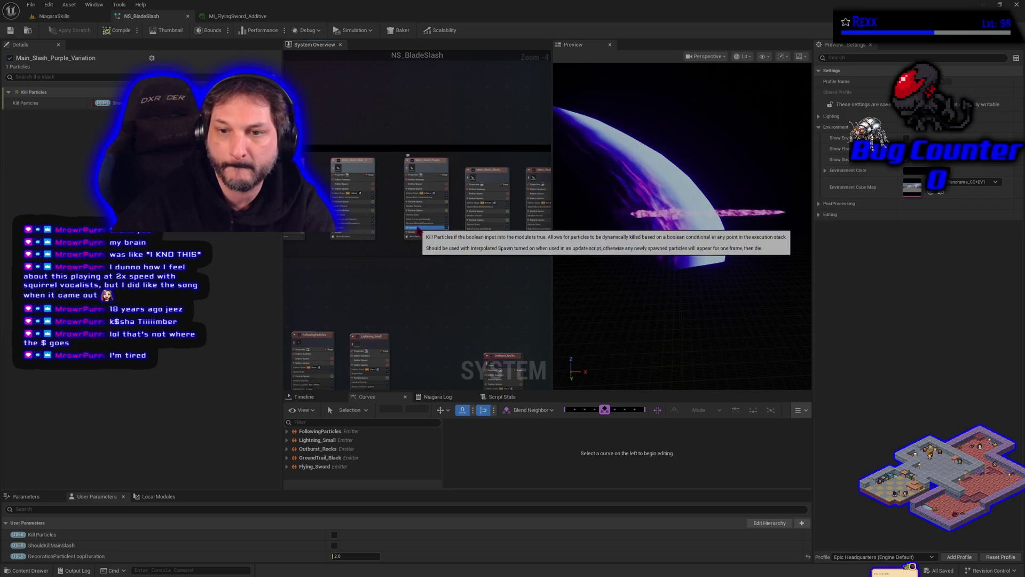
right_click(420, 230)
click(454, 351)
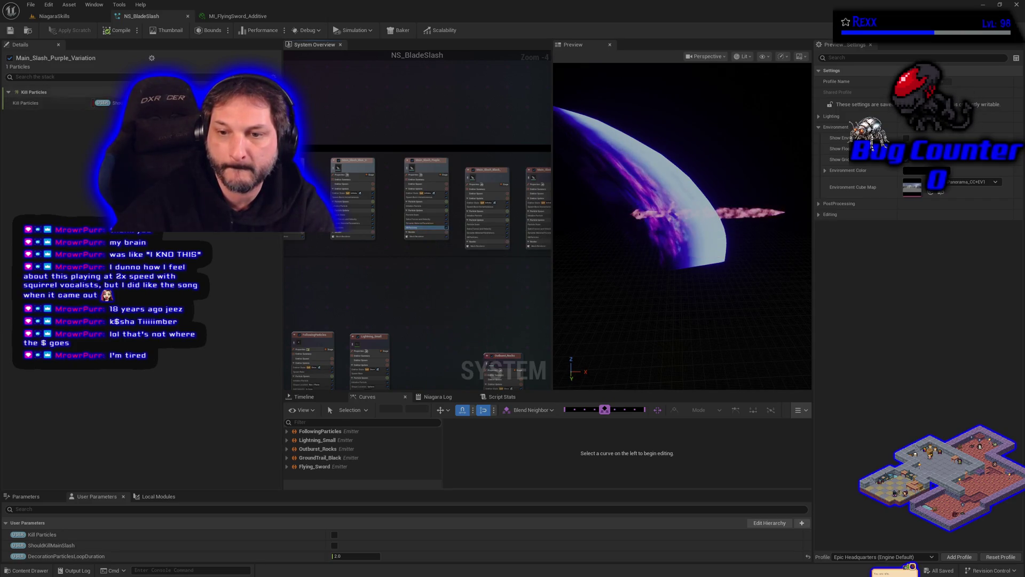
drag(454, 342, 450, 161)
scroll(367, 212, up, 4)
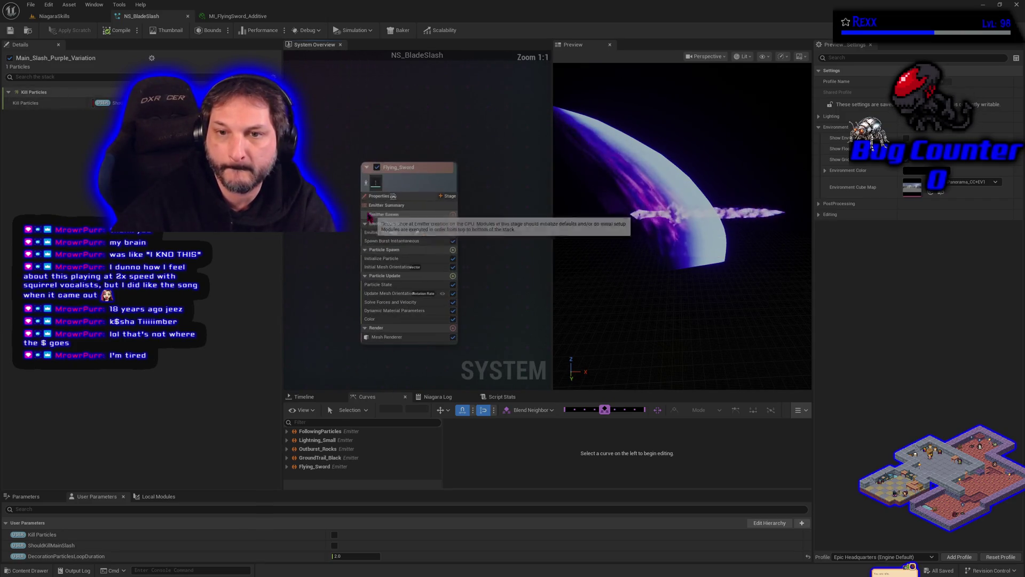
Paste Kill Particles into Flying_Sword's Particle Update, save NS_BladeSlash, and return to NiagaraSkills.
click(422, 277)
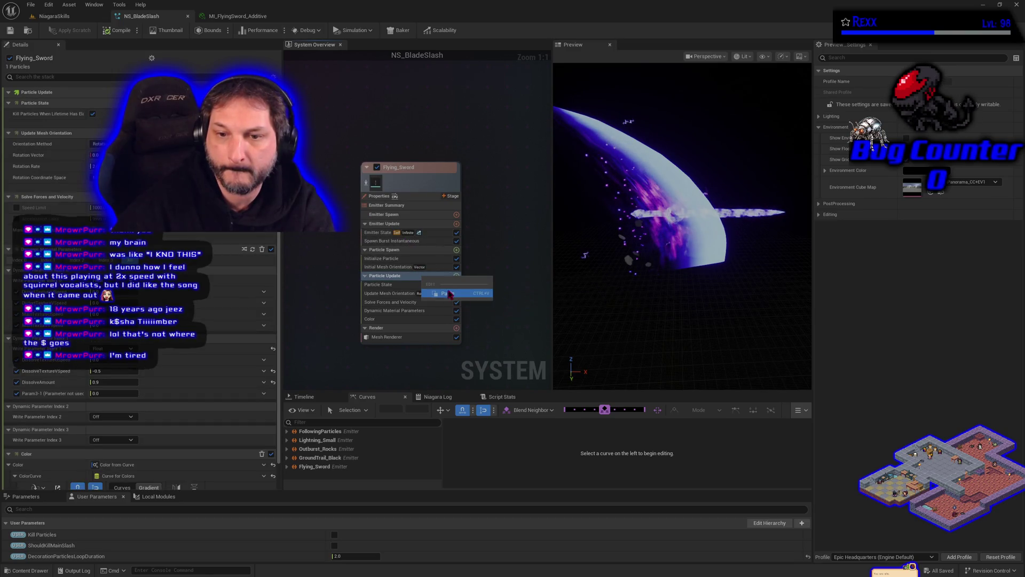
click(119, 30)
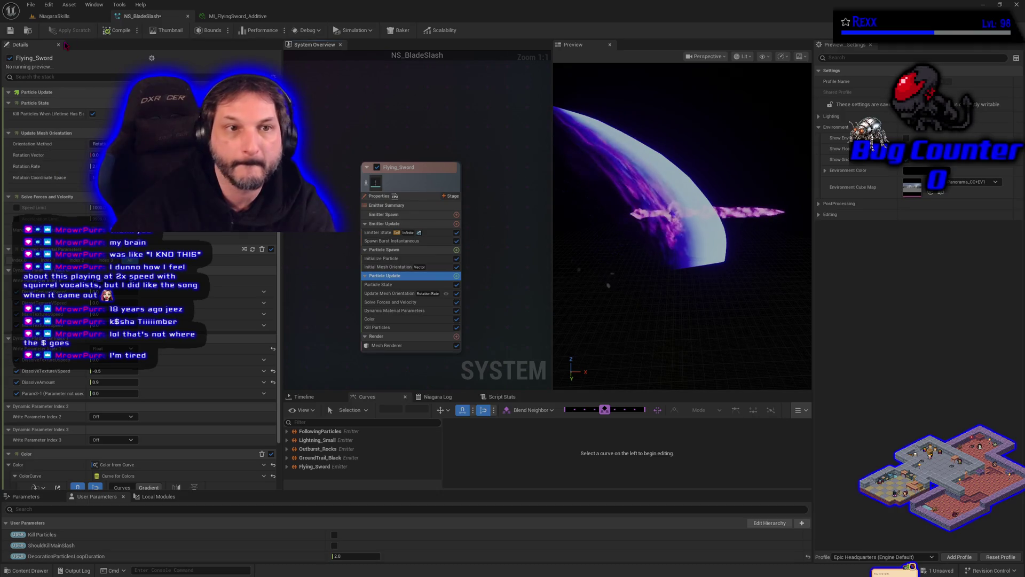
key(alt+f)
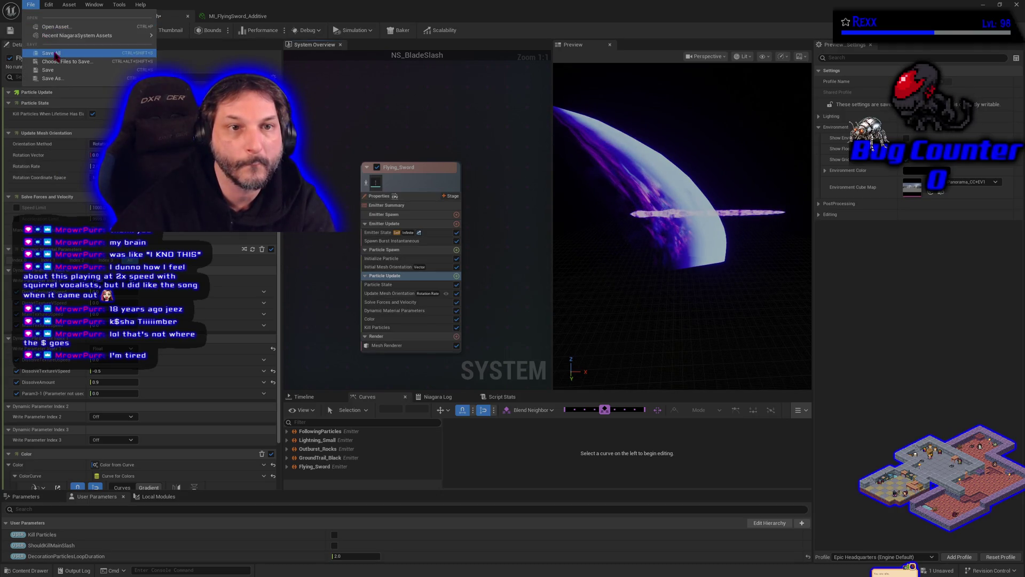
key(Escape)
click(53, 16)
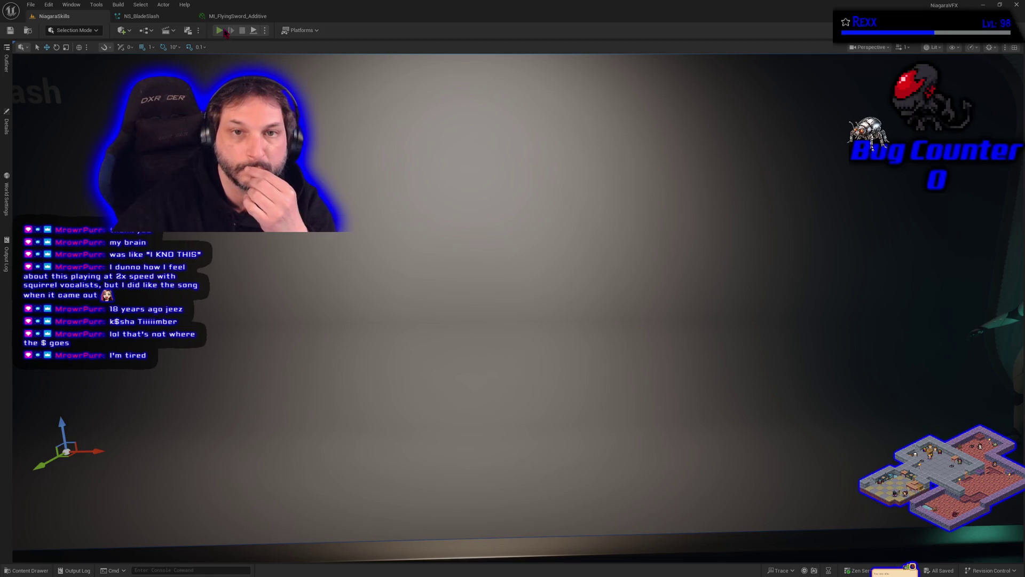
click(221, 31)
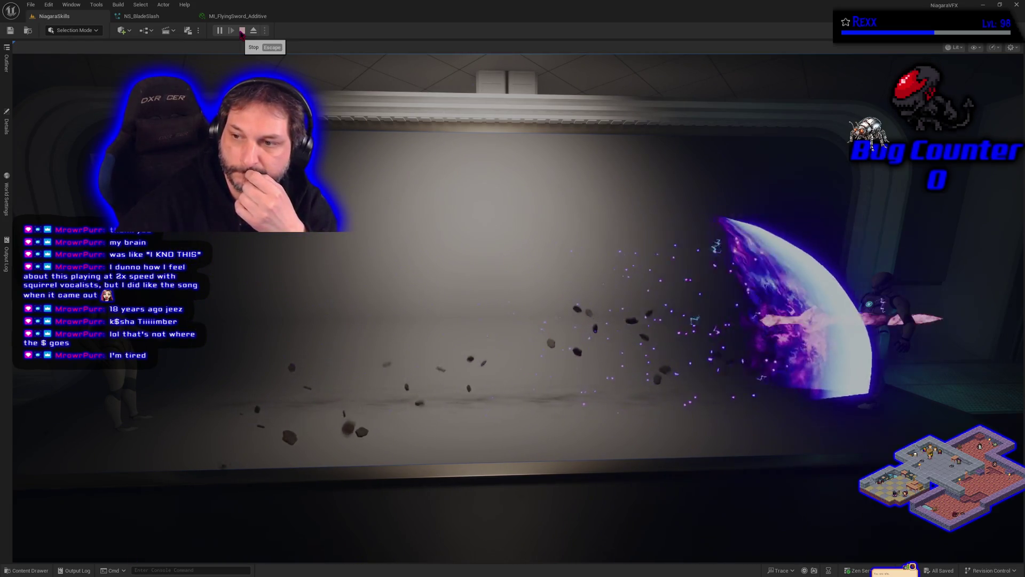
click(242, 30)
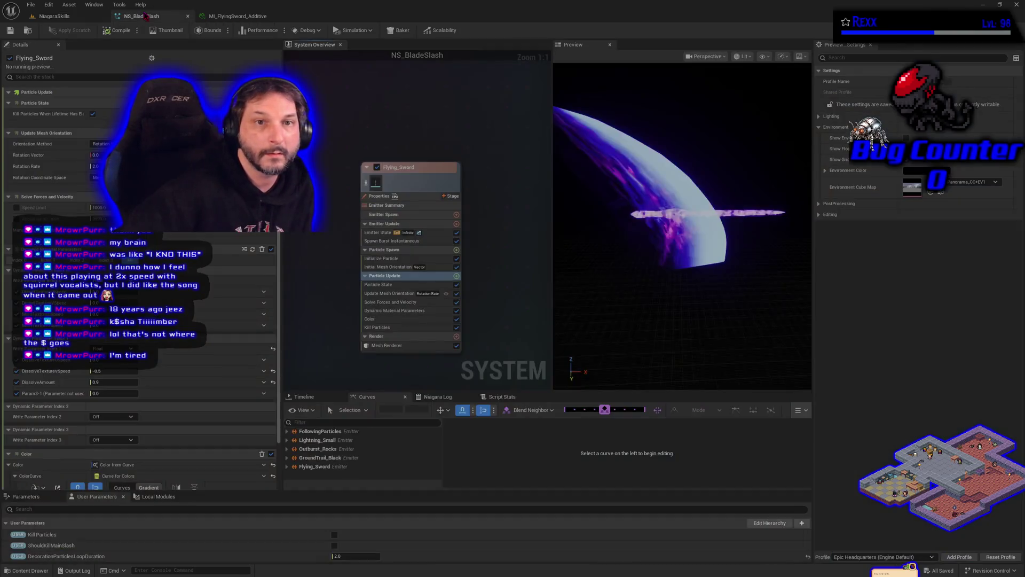
click(142, 16)
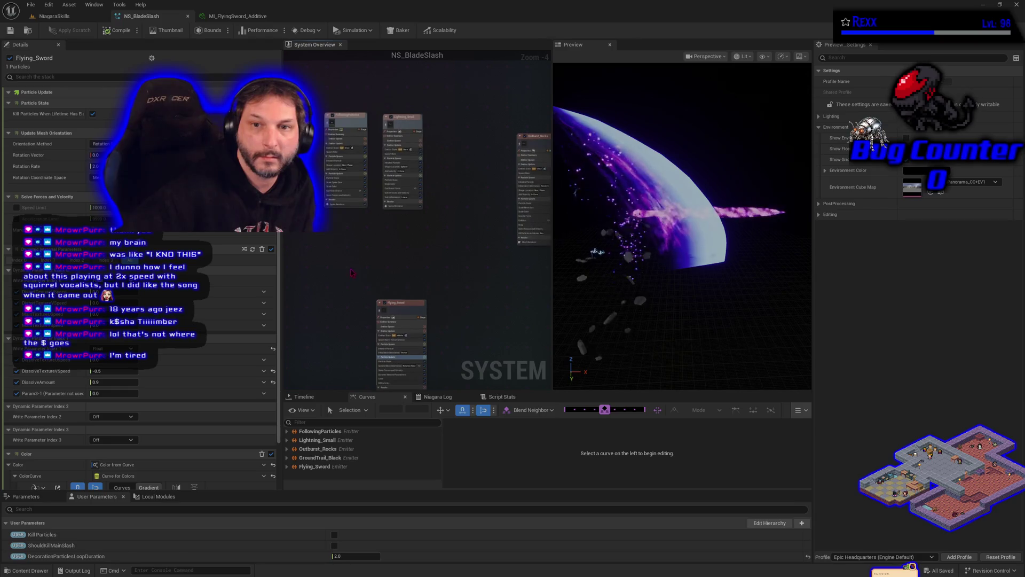
Disable the four Main Slash emitters together.
scroll(441, 72, down, 1)
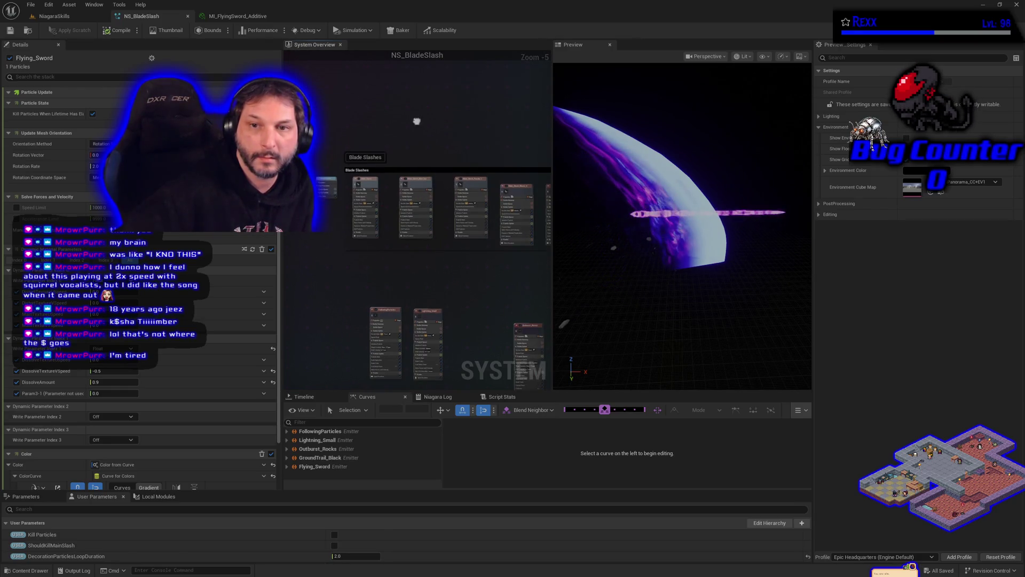
scroll(352, 123, down, 1)
drag(318, 113, 506, 220)
right_click(438, 173)
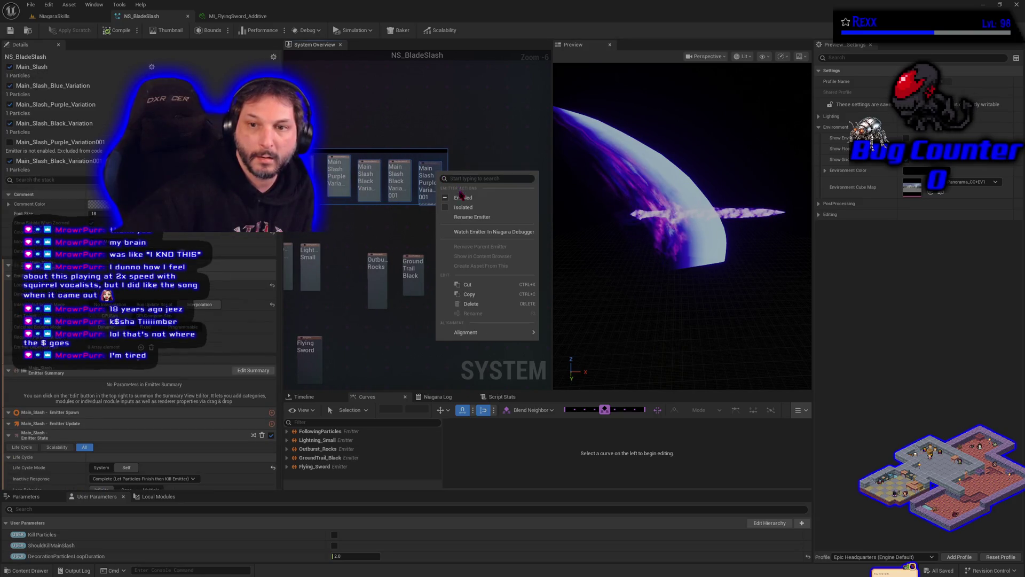
click(447, 202)
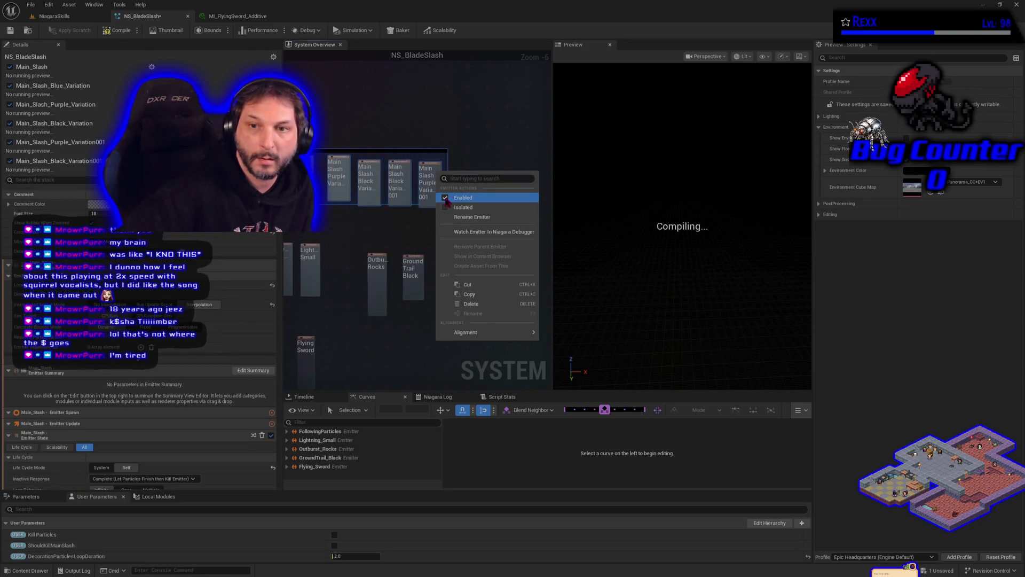
click(448, 201)
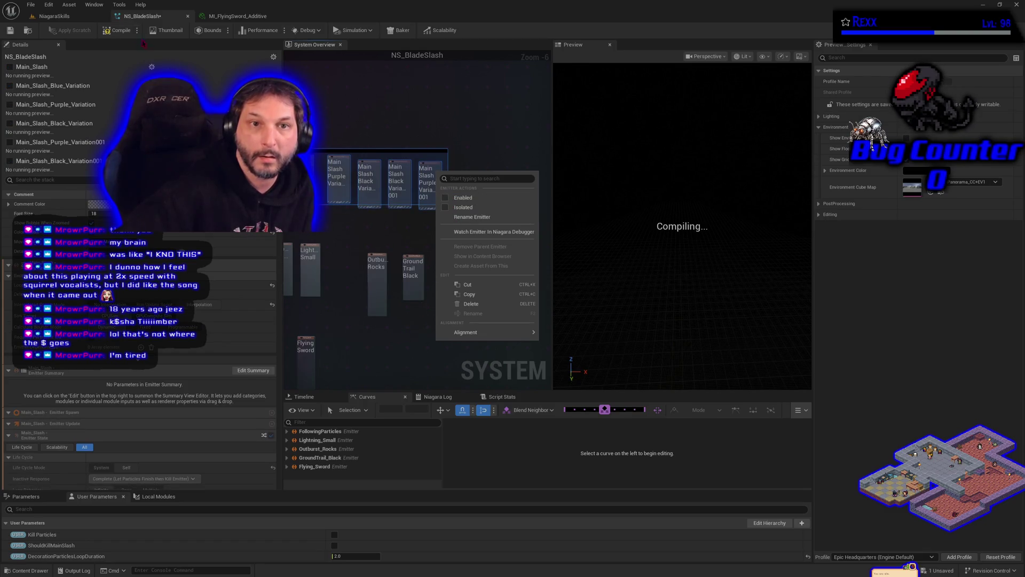
Save NS_BladeSlash and switch back to the NiagaraSkills level.
click(120, 30)
click(10, 30)
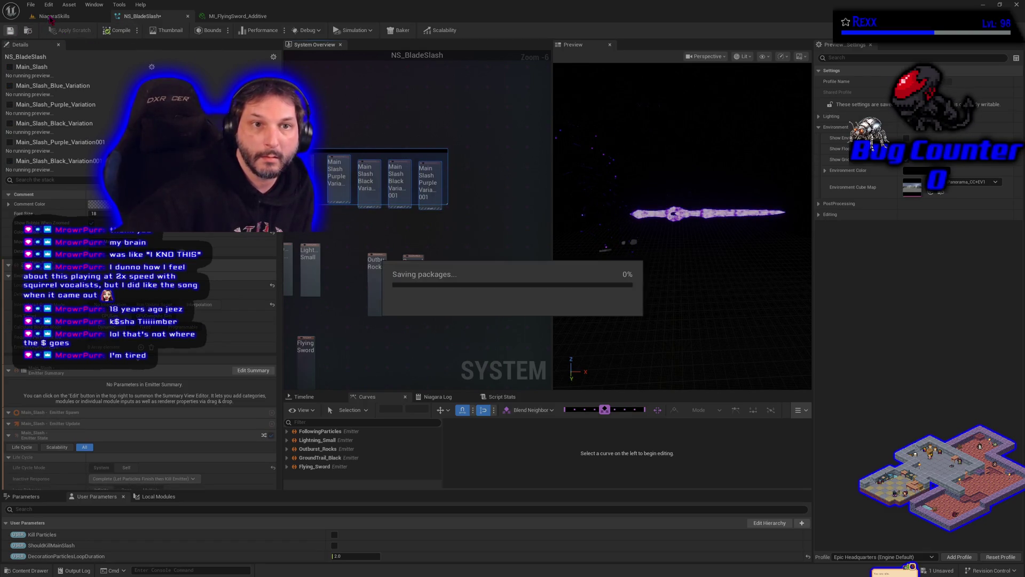
click(50, 17)
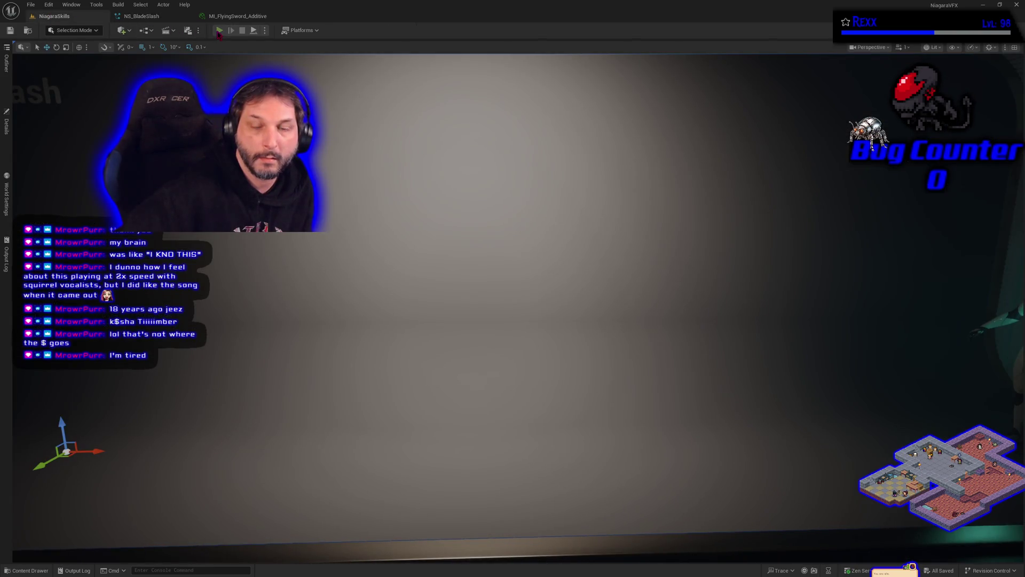
Play-test the level's flying sword effect, then bring up the MI_FlyingSword_Additive material instance.
click(219, 31)
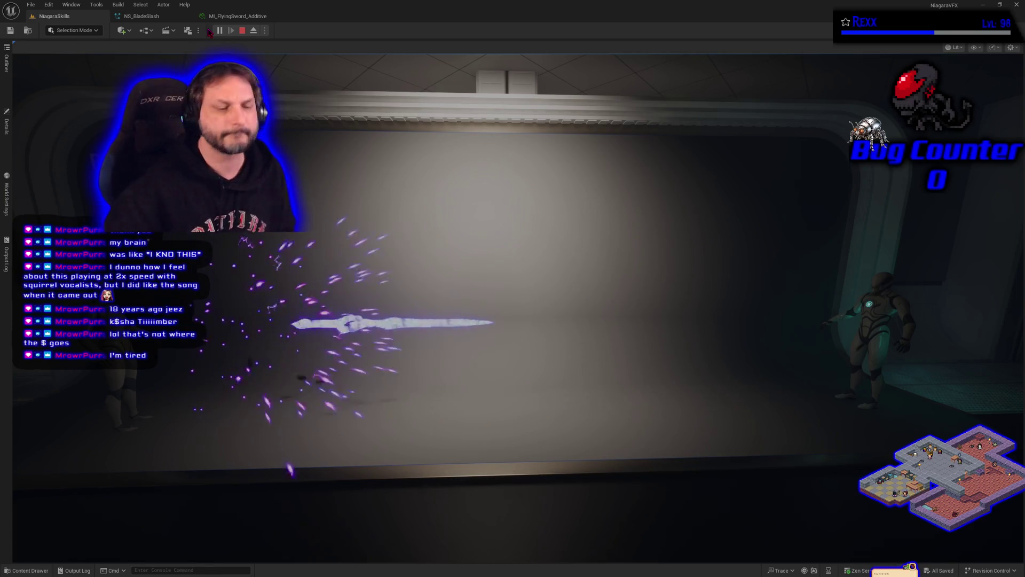
key(Escape)
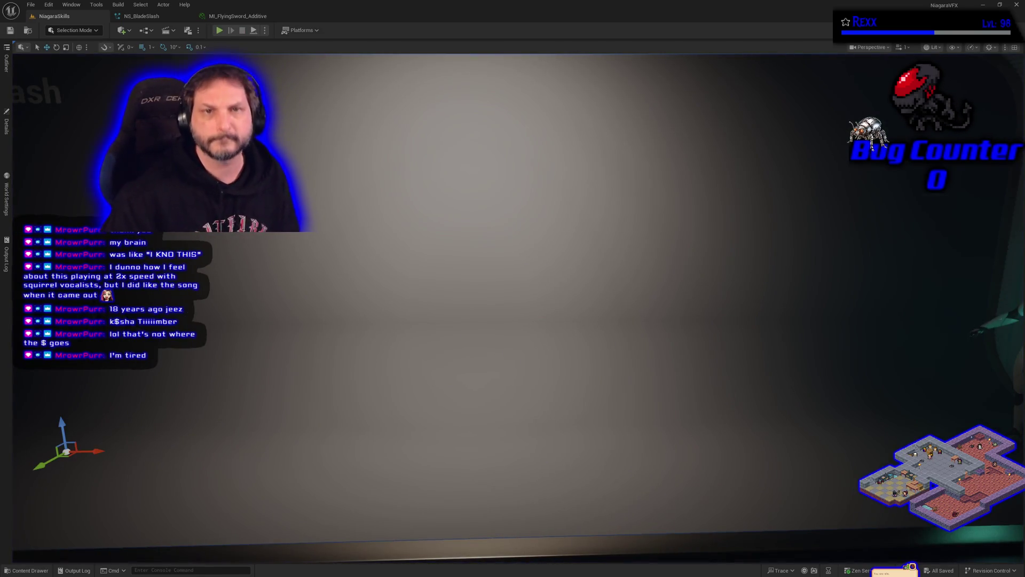
click(221, 14)
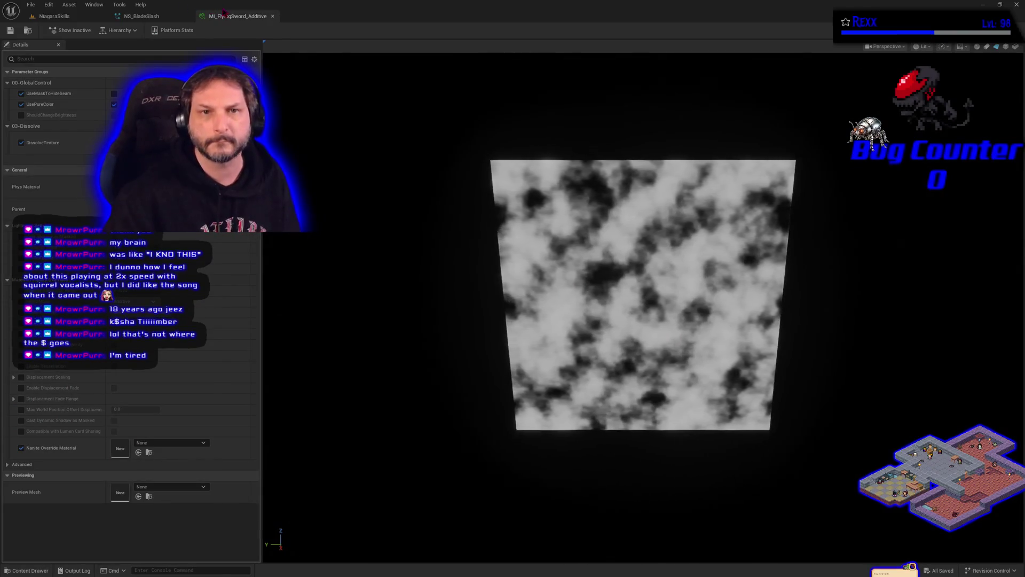
Close the MI_FlyingSword_Additive material instance and switch to the Niagara course page.
click(272, 16)
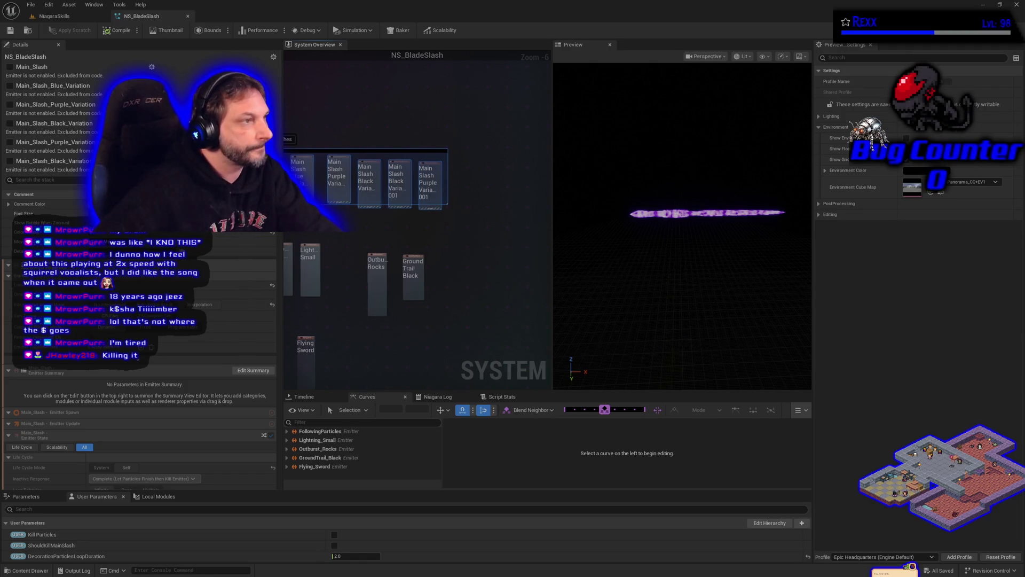
key(alt+Tab)
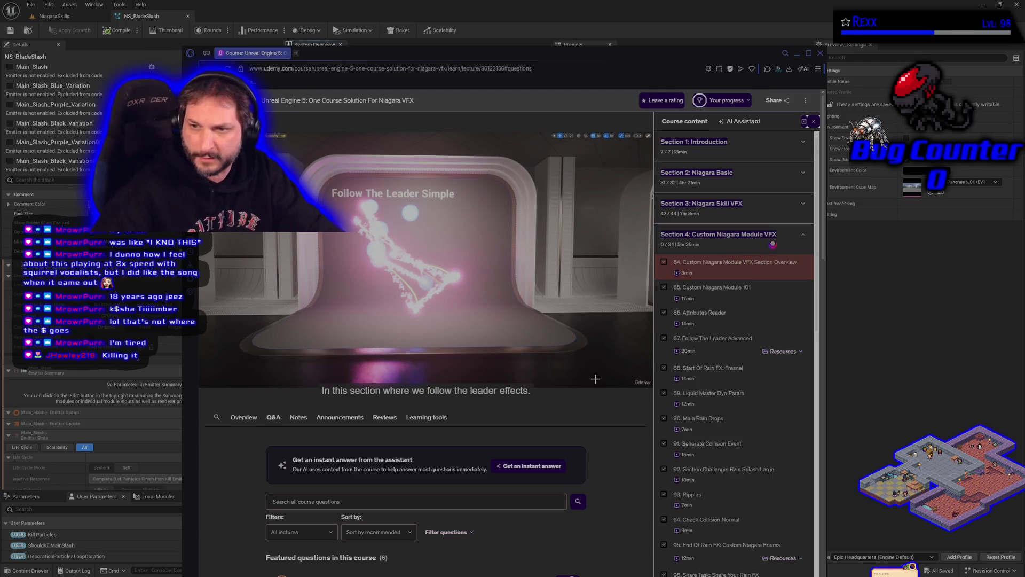
scroll(766, 305, down, 10)
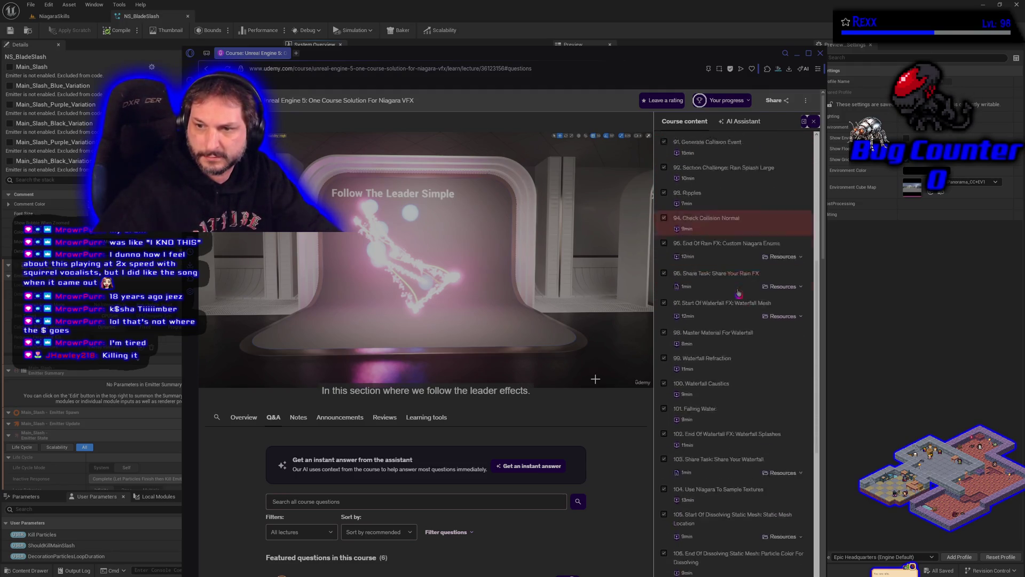
scroll(737, 293, up, 6)
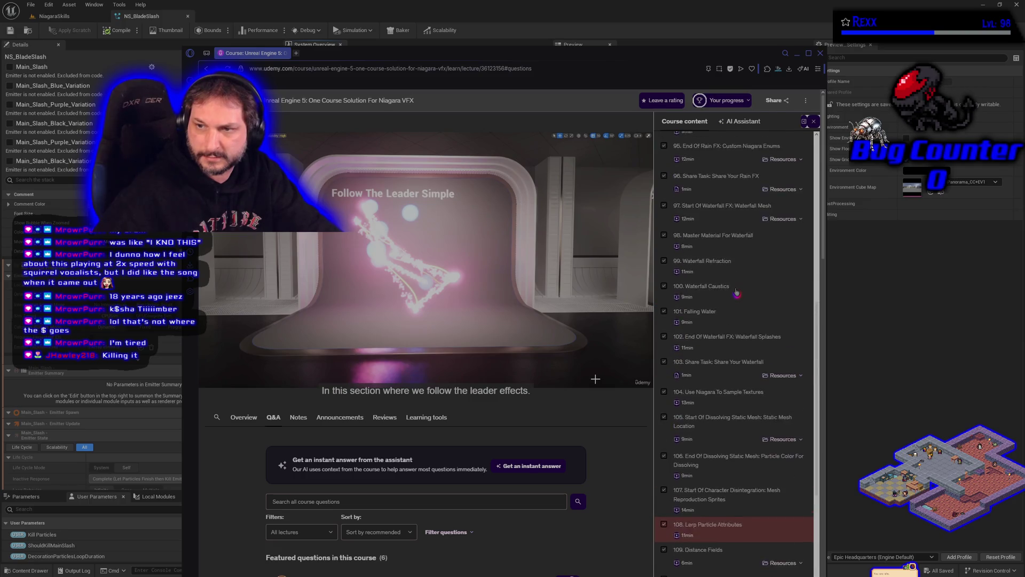
scroll(737, 293, up, 3)
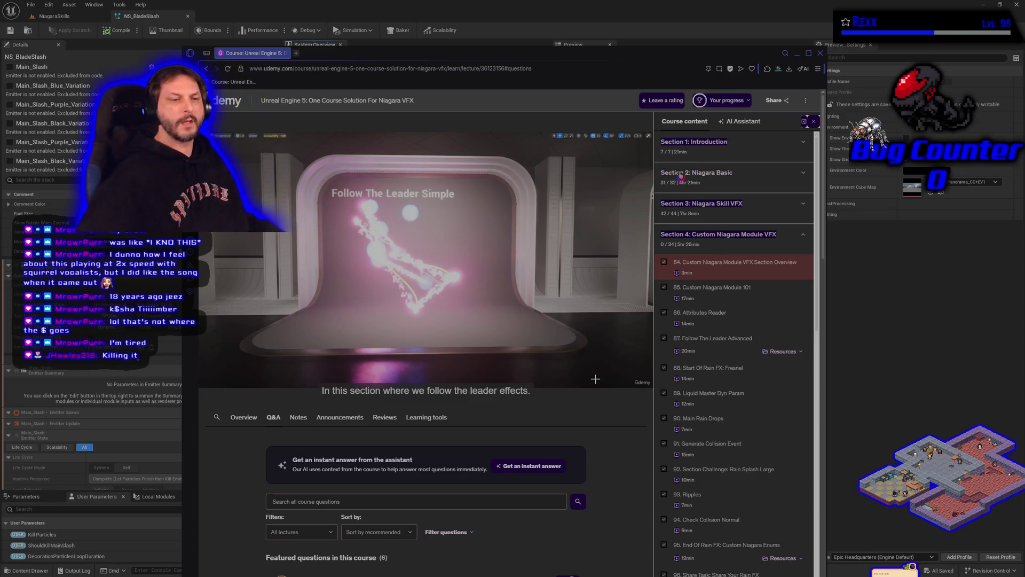
mouse_move(632, 159)
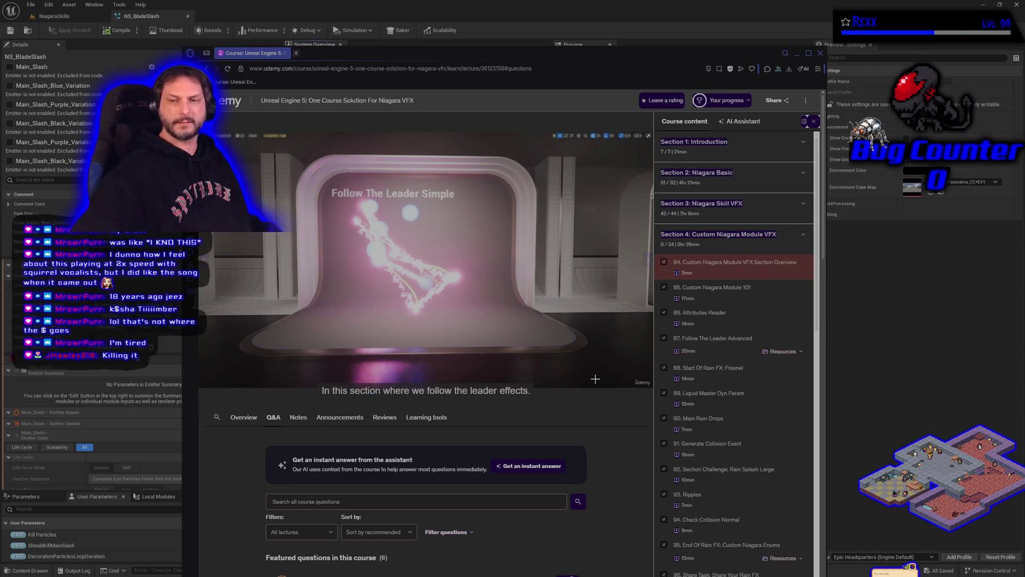
drag(391, 58, 0, 114)
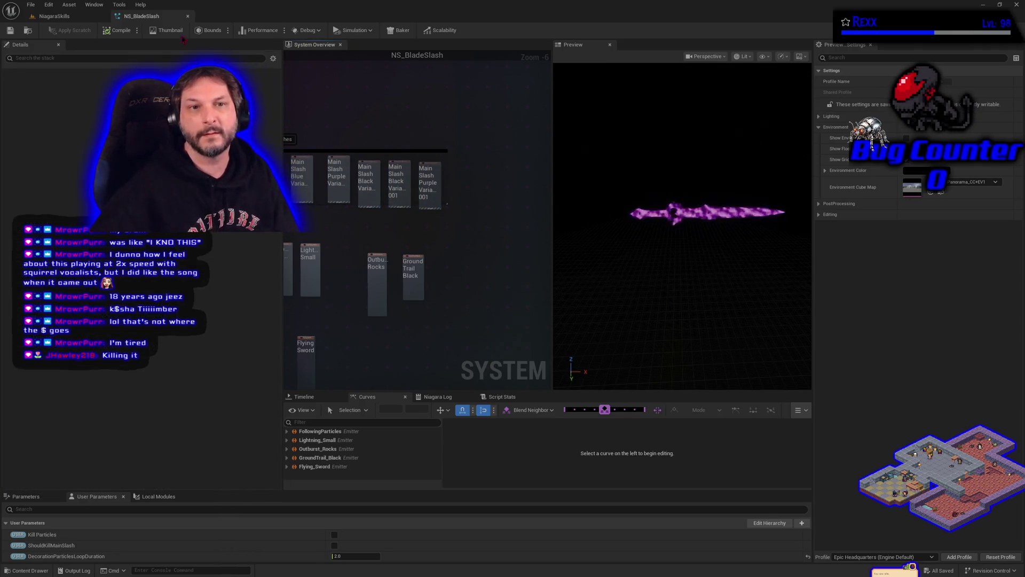
Return to the NiagaraSkills level and start a play session to test the effect.
click(62, 18)
click(220, 30)
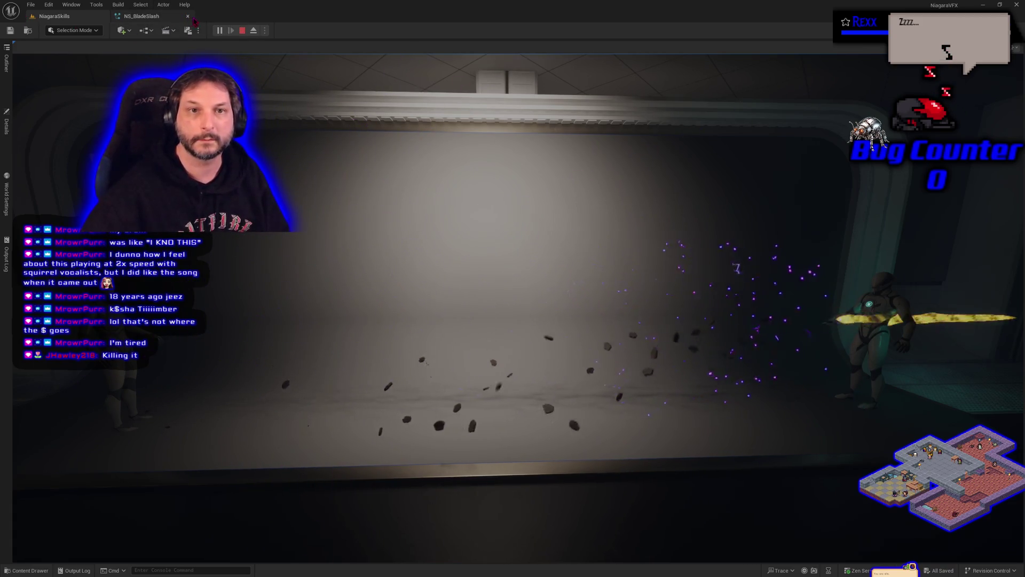
Close the NS_BladeSlash system editor while the play session keeps running.
click(190, 21)
click(188, 17)
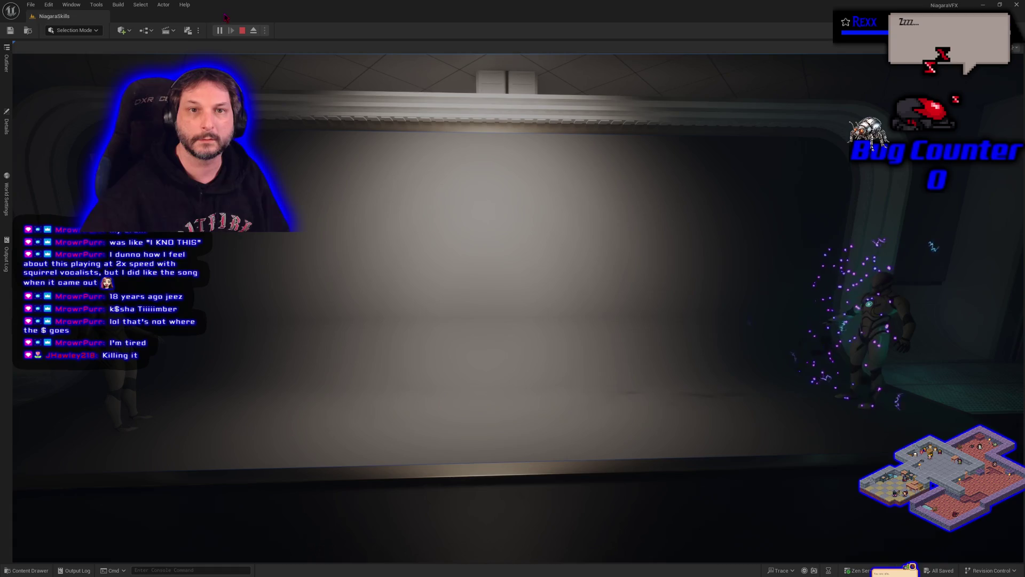
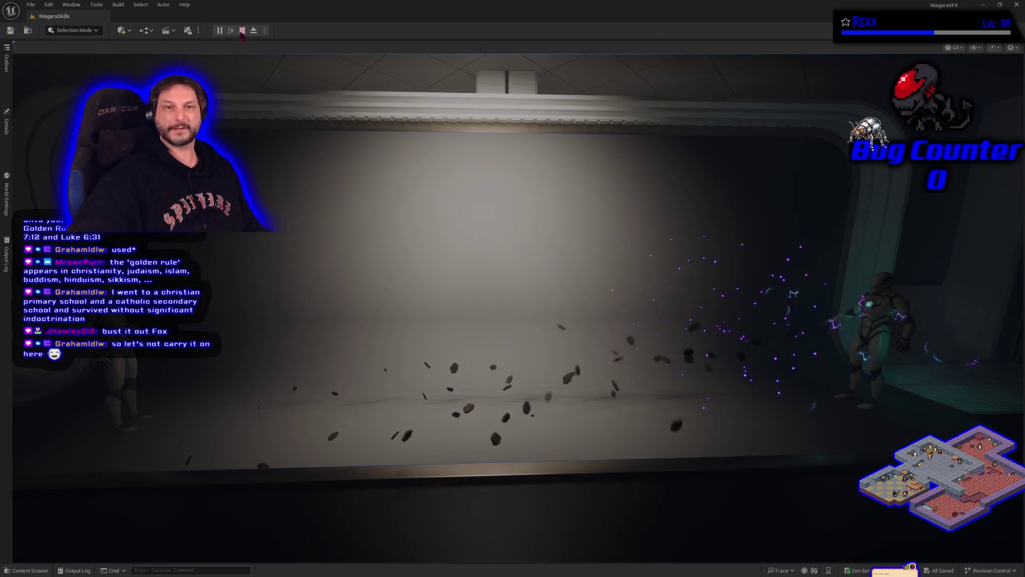
Stop the running Play-In-Editor session and quit Unreal Editor.
key(Escape)
click(1017, 4)
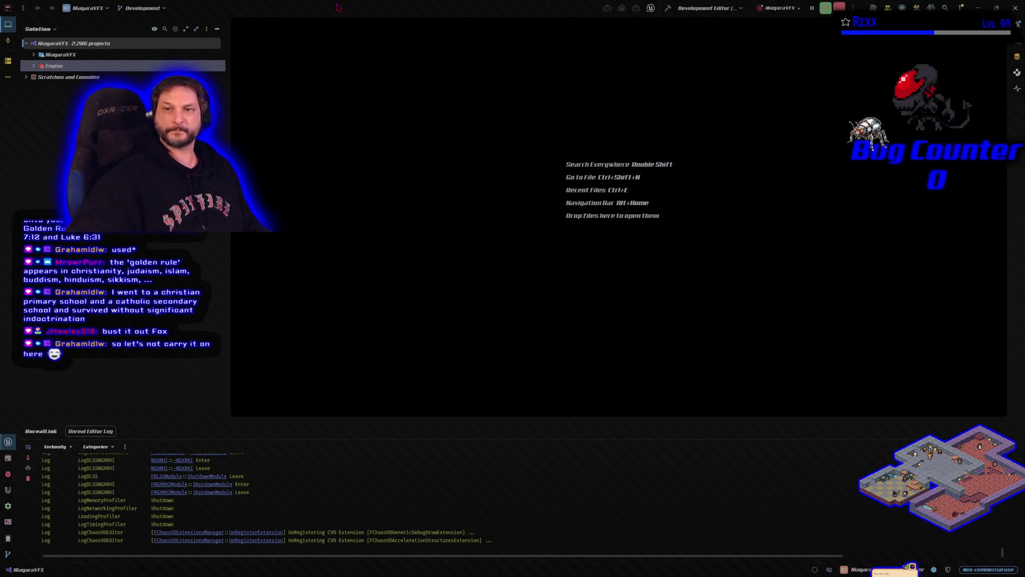
Exit JetBrains Rider with the NiagaraVFX solution open.
click(1015, 8)
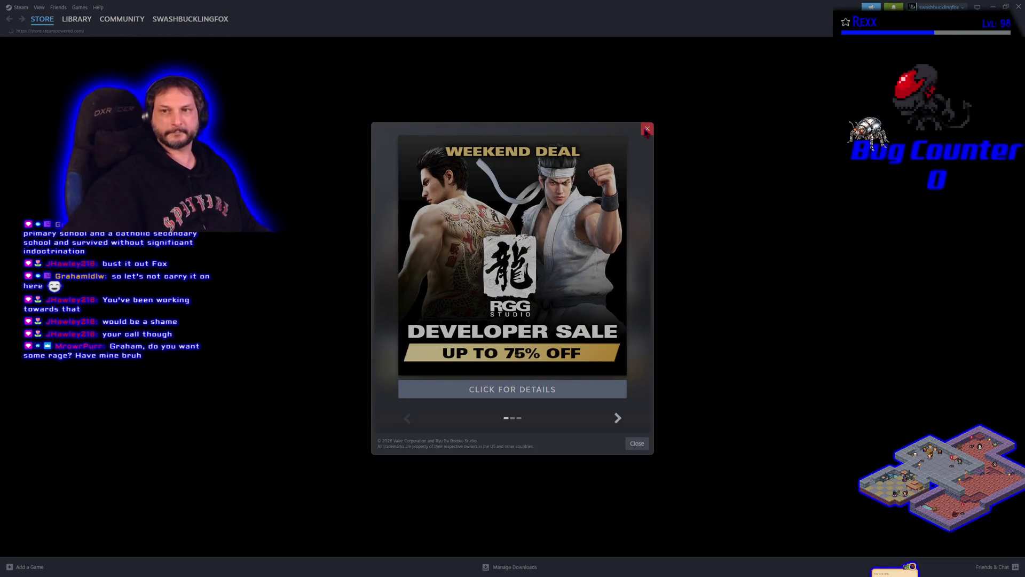
Dismiss Steam's Weekend Deal popup, go to the Library and launch 007 First Light.
click(647, 129)
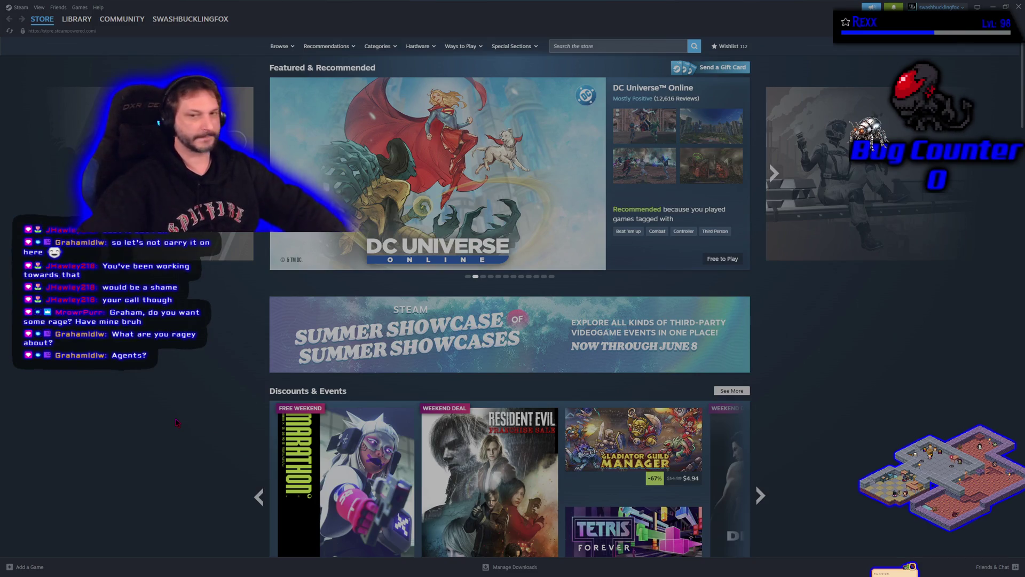
mouse_move(181, 26)
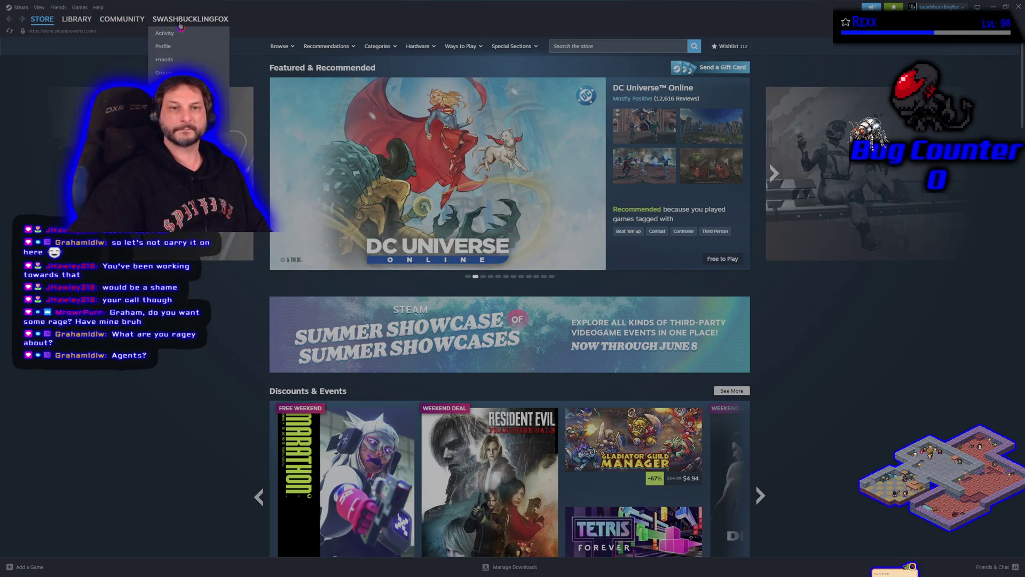
click(77, 19)
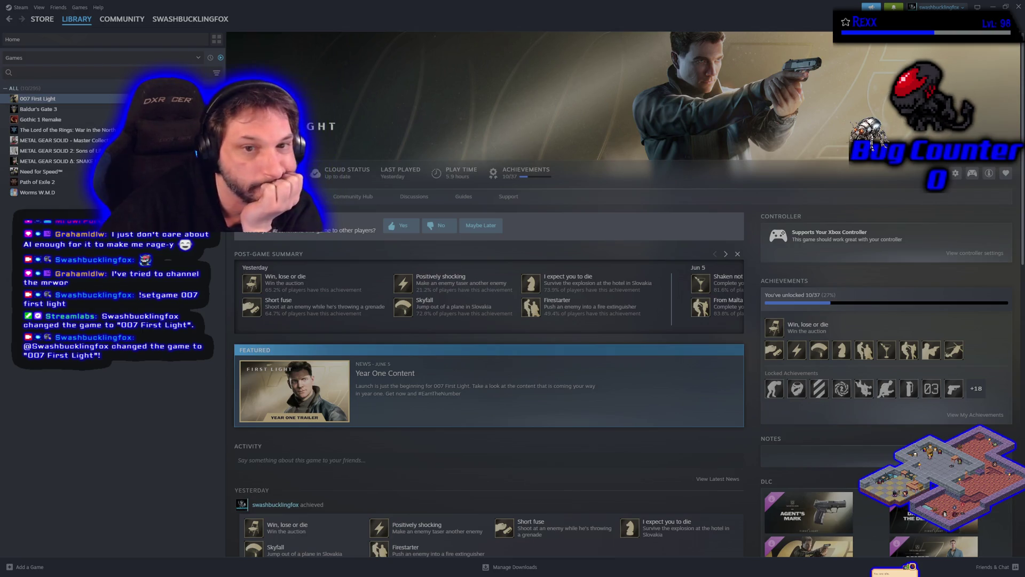
click(270, 173)
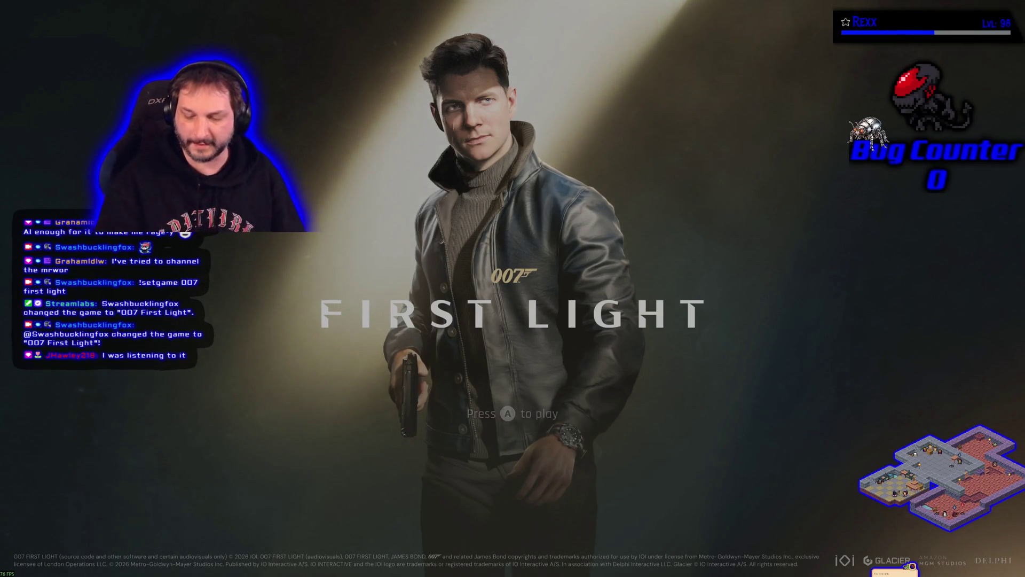
Choose 'Remind me later' on the IOI account prompt, resume Story, and jump for the overhead cable.
key(Return)
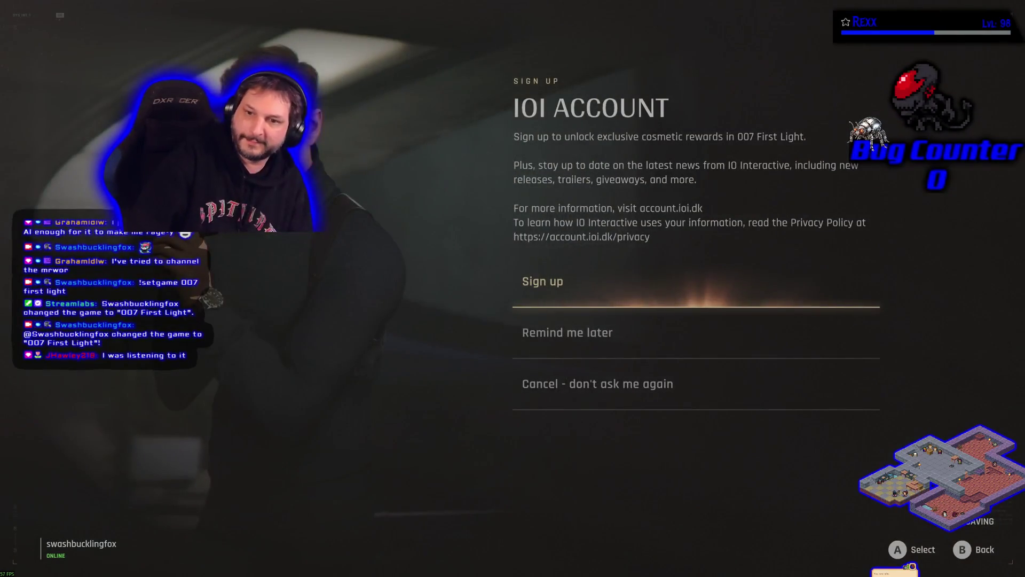
key(Down)
key(Return)
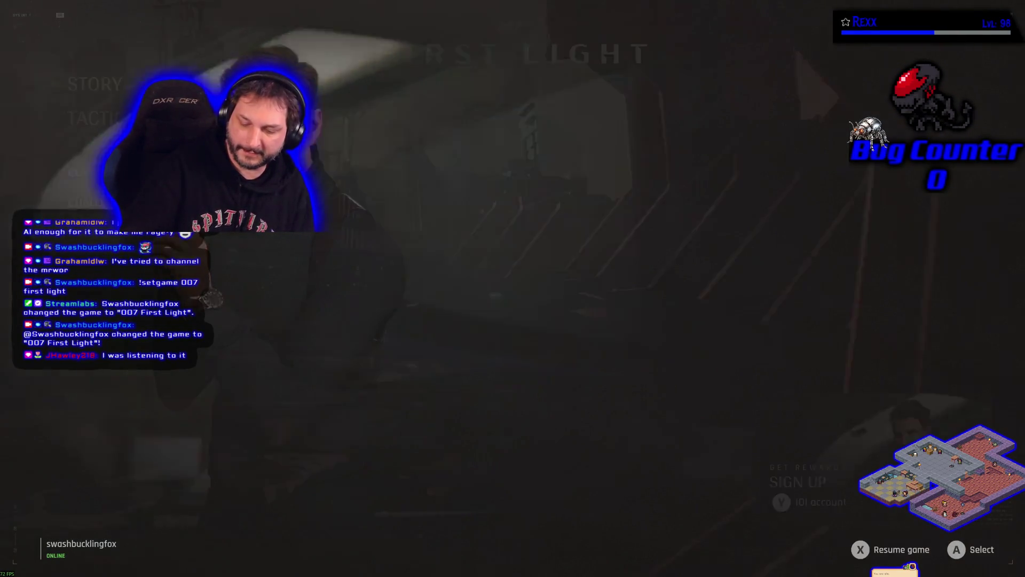
key(Return)
key(Return)
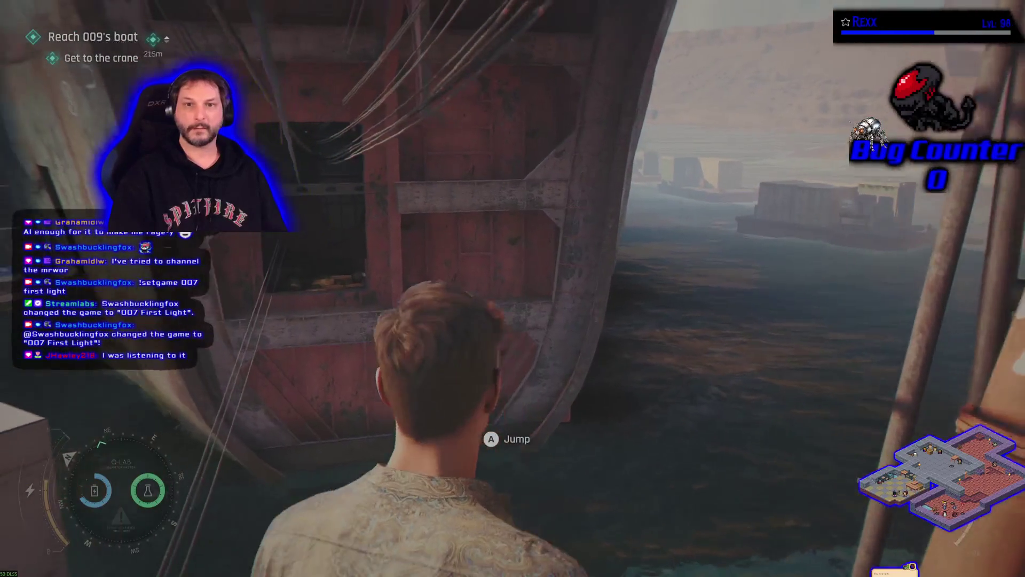
key(space)
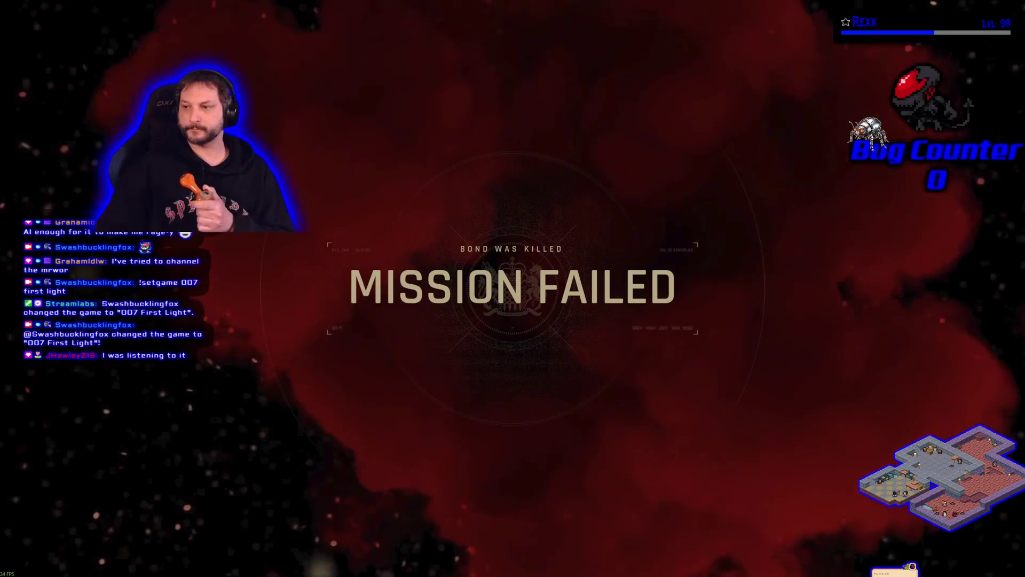
Retry from the checkpoint on the Mission Failed menu after Bond's death.
key(Return)
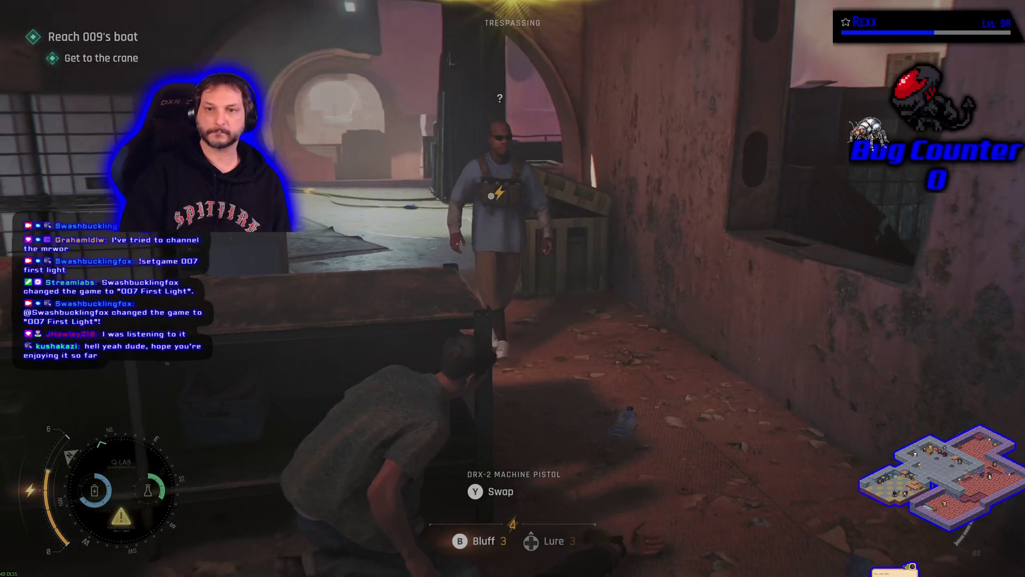
Take down the investigating guard, then briefly pause and resume the game.
key(x)
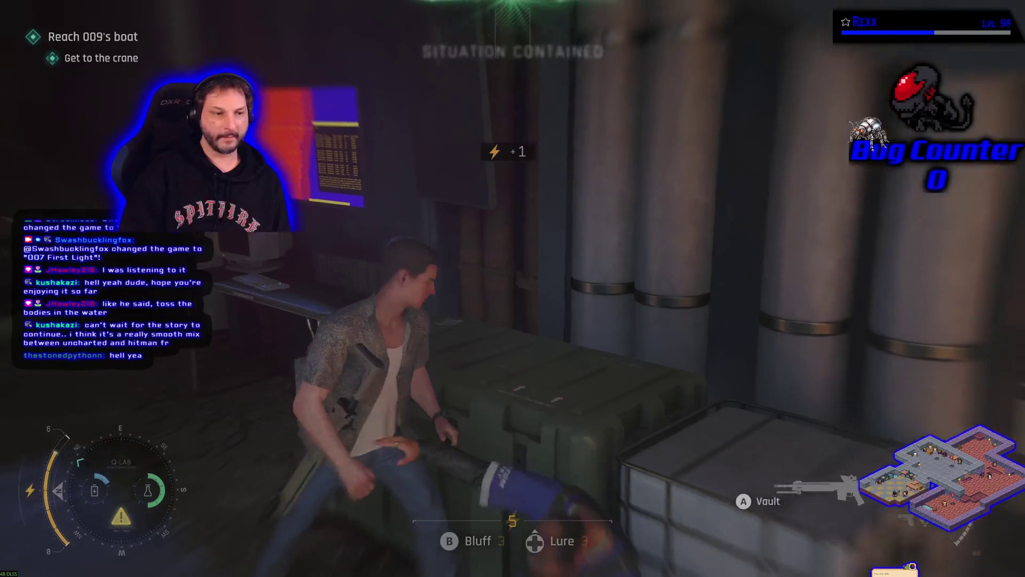
key(Escape)
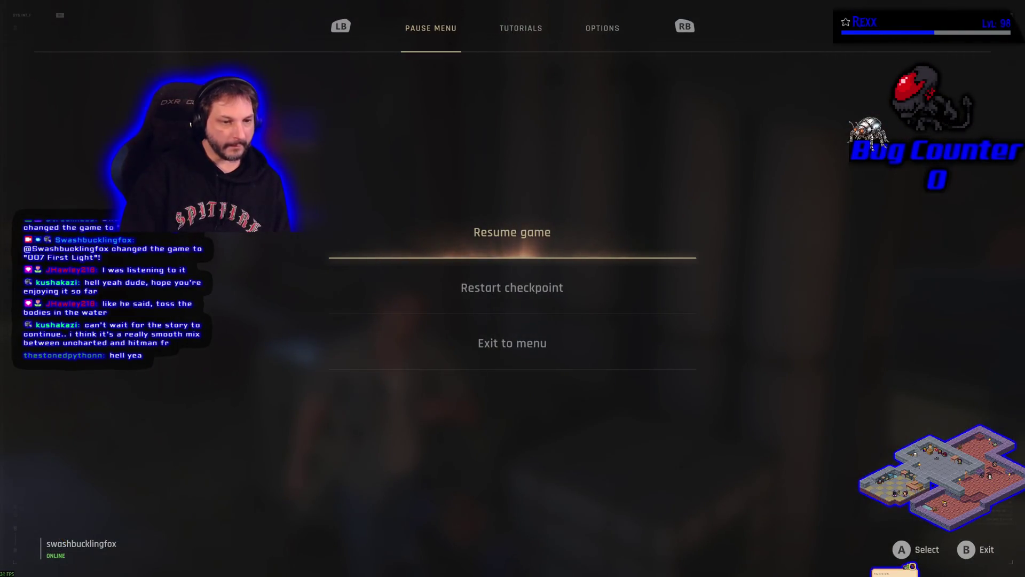
key(Escape)
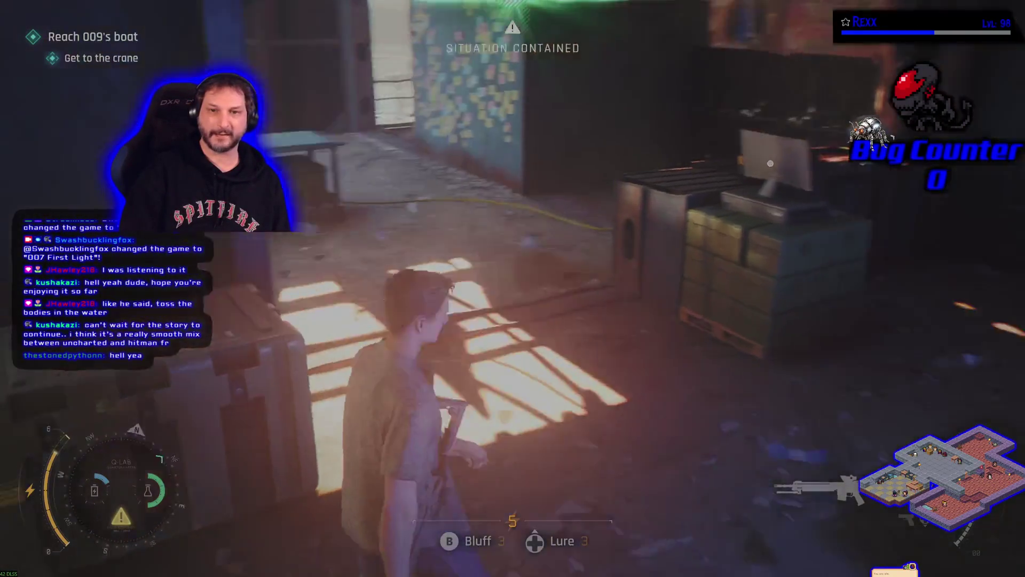
Sneak Bond around the fan desk and through the doorway, then Retry after he's killed.
key(w)
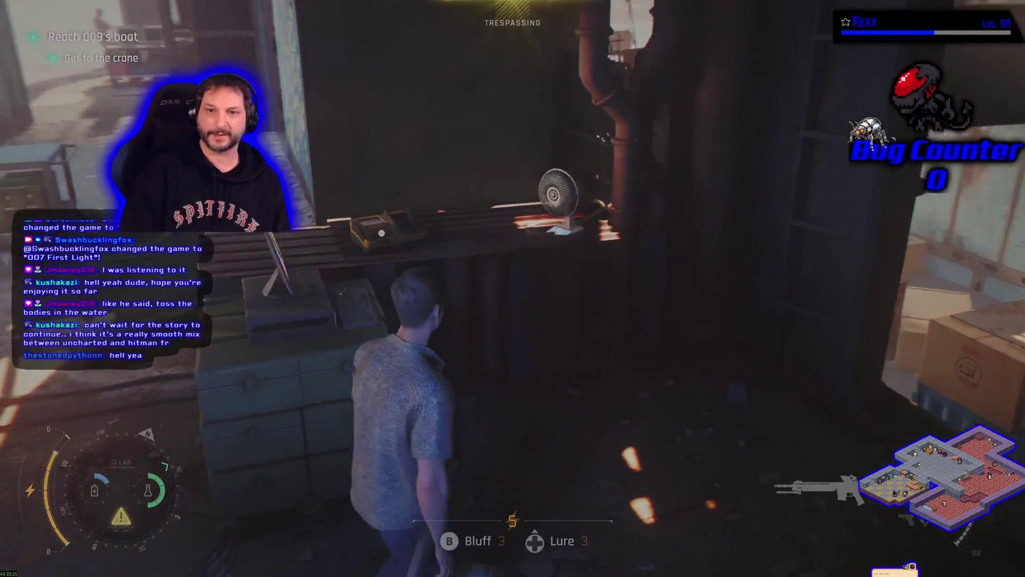
key(w)
key(w)
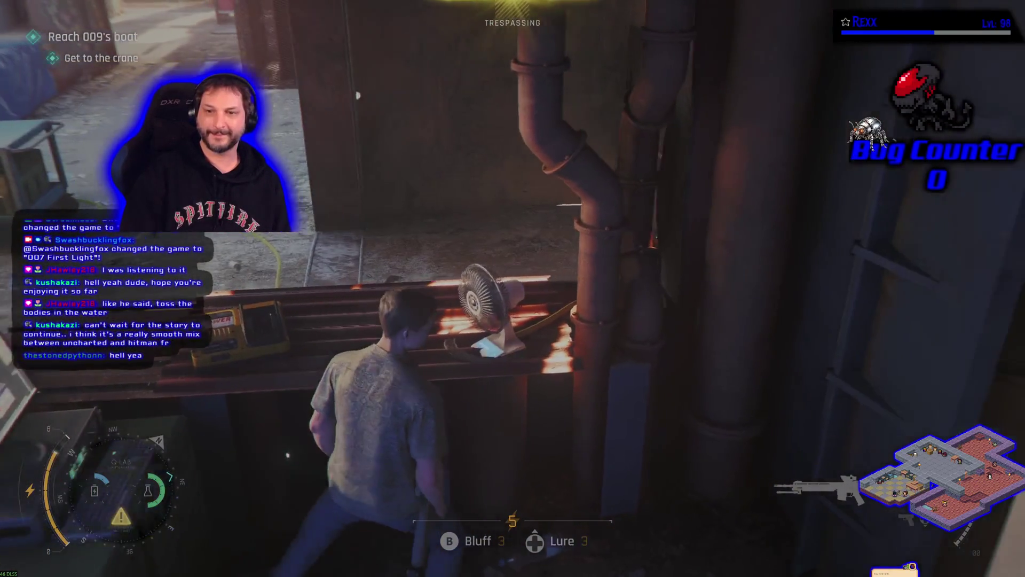
key(w)
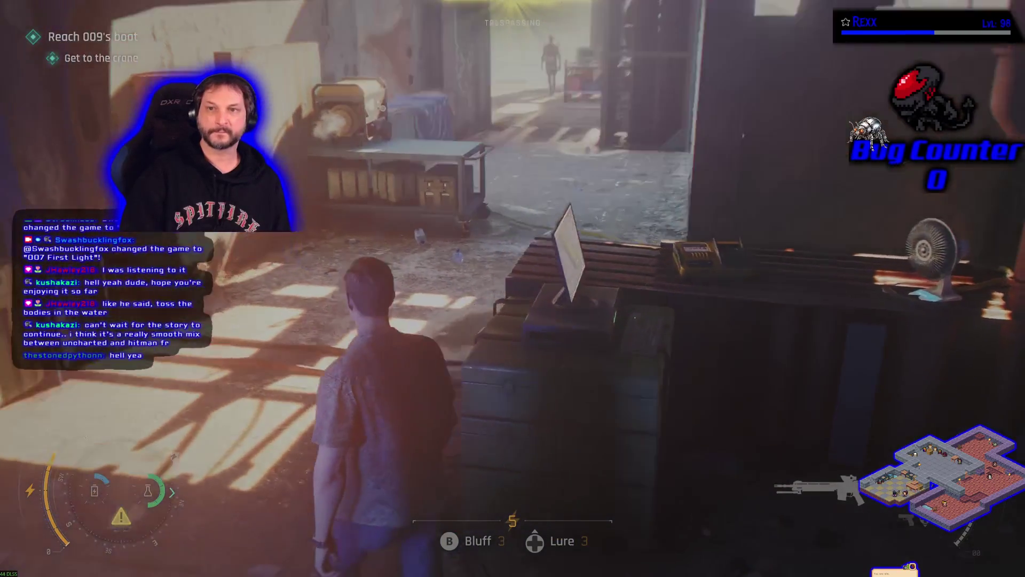
key(w)
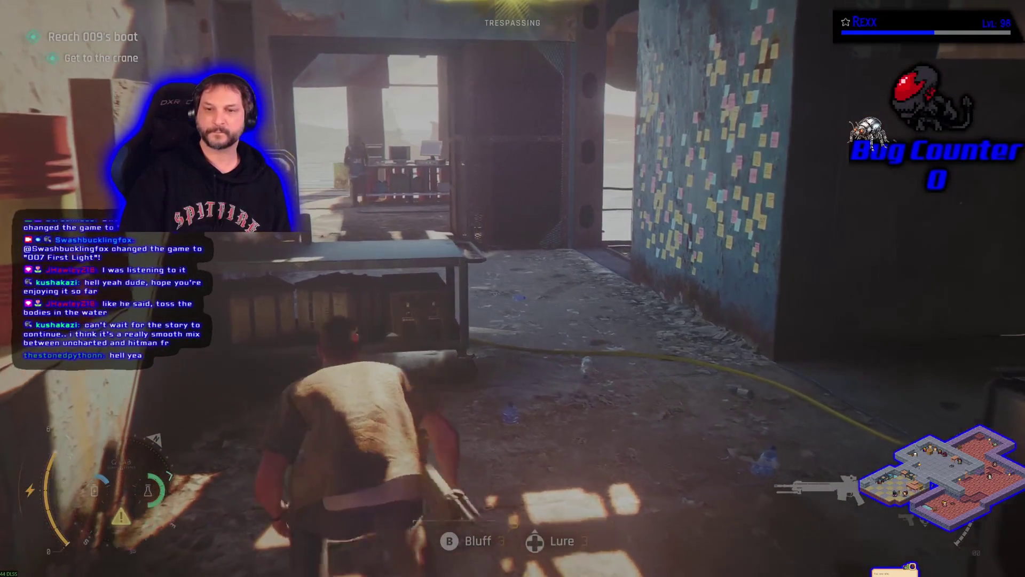
key(w)
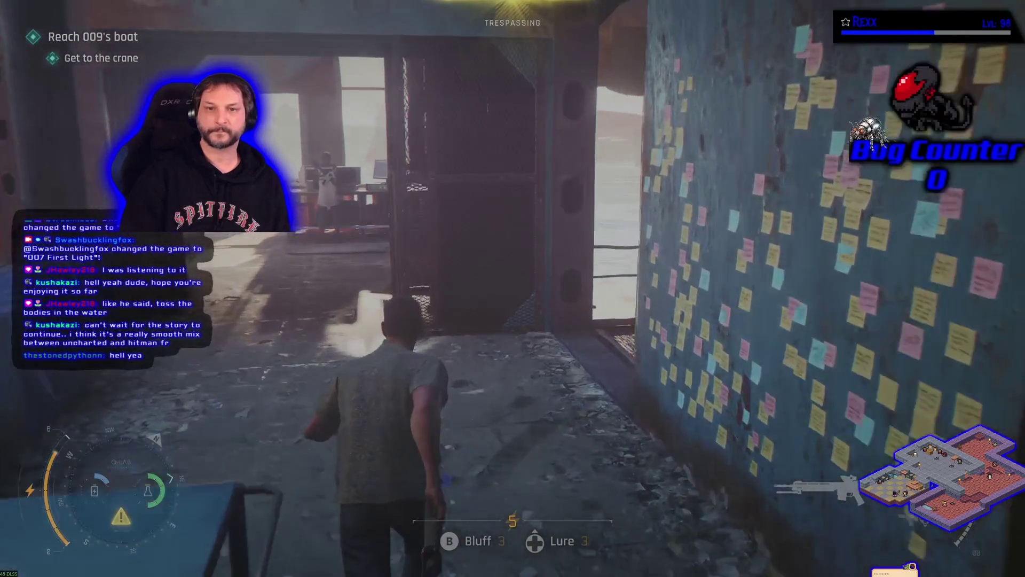
key(w)
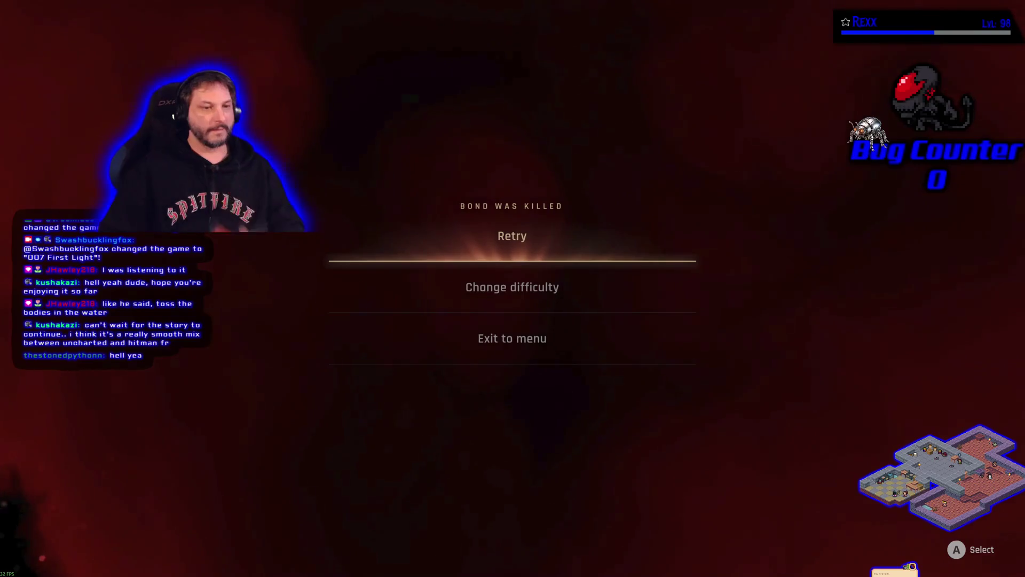
key(Return)
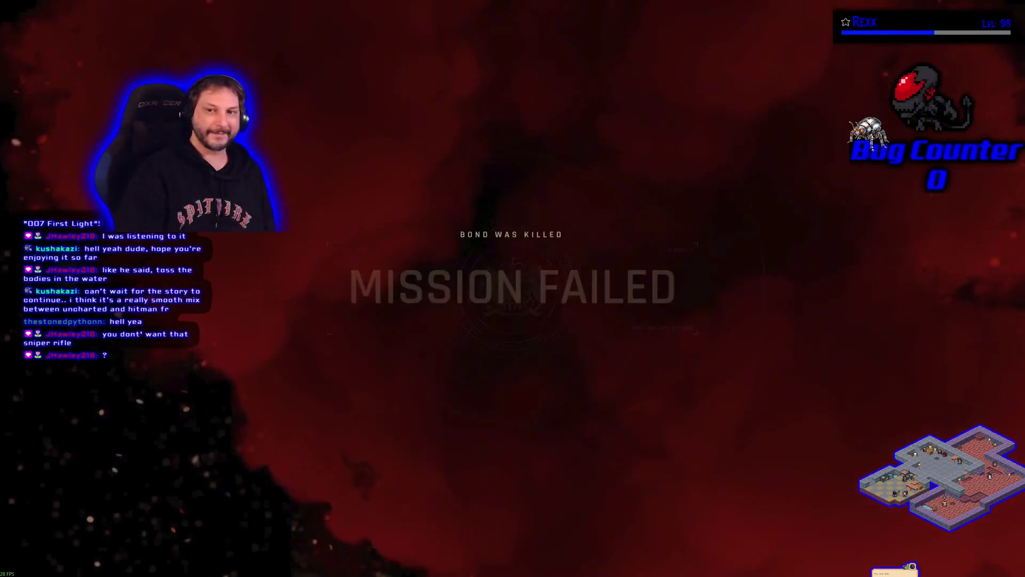
Retry the mission from the Mission Failed screen after Bond's death in the docks.
key(Return)
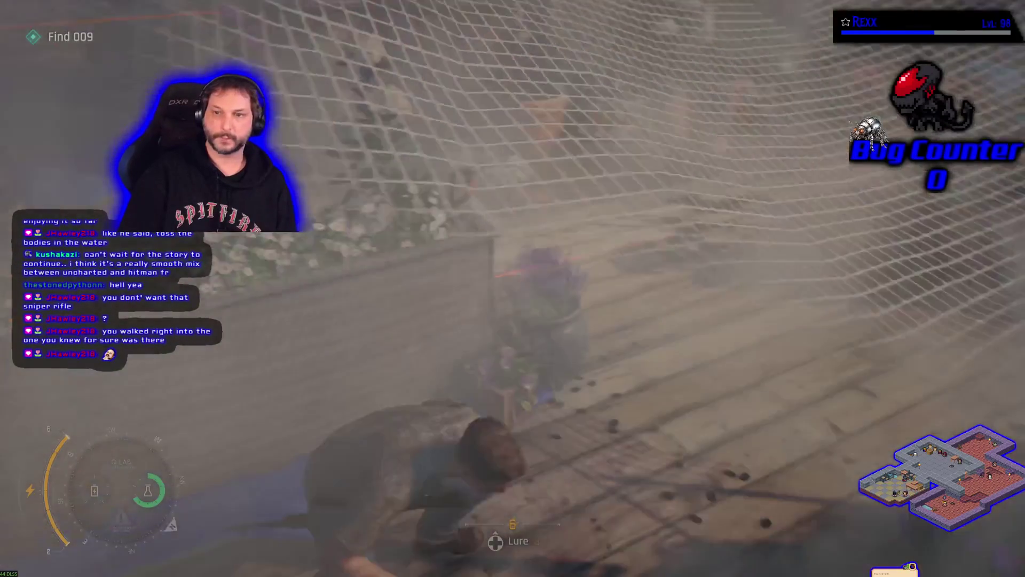
Move Bond up the wooden stairs and back down onto the smoky planter walkway.
key(w)
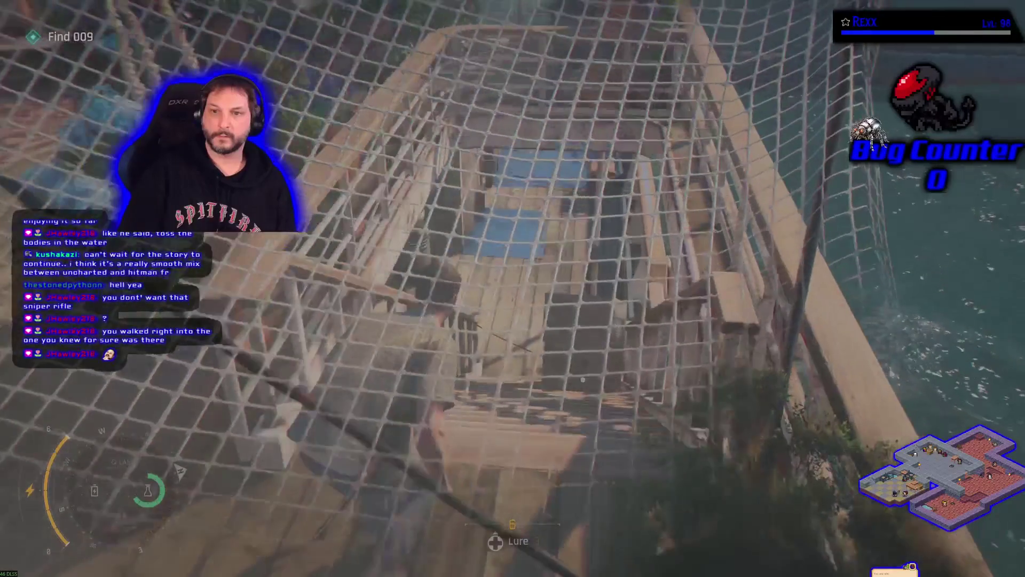
key(w)
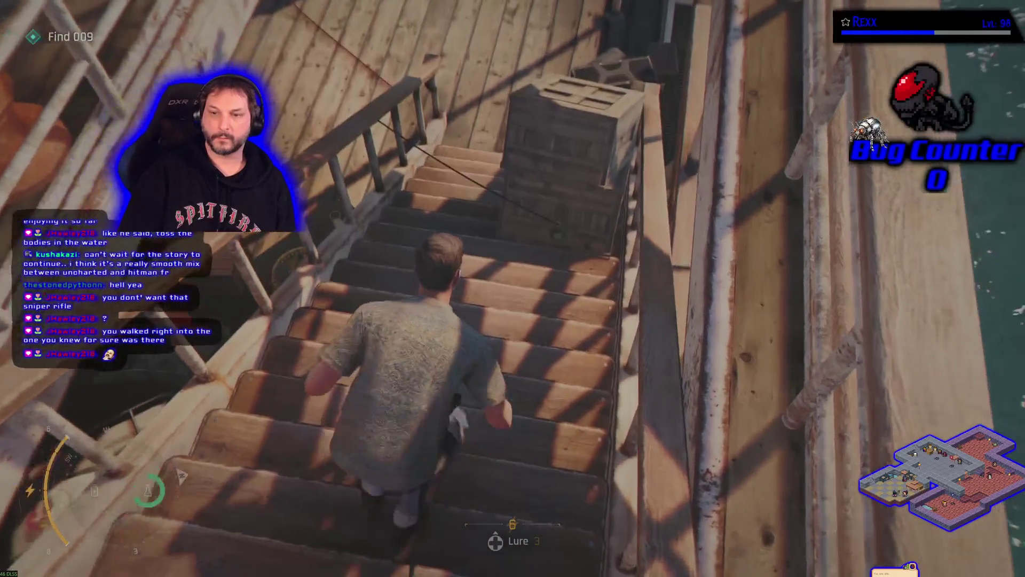
key(w)
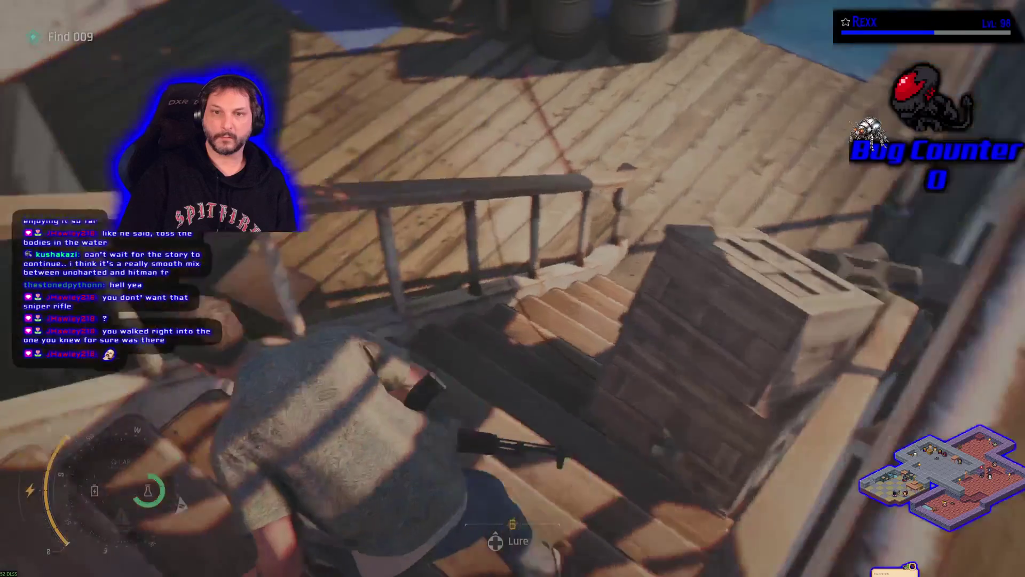
key(w)
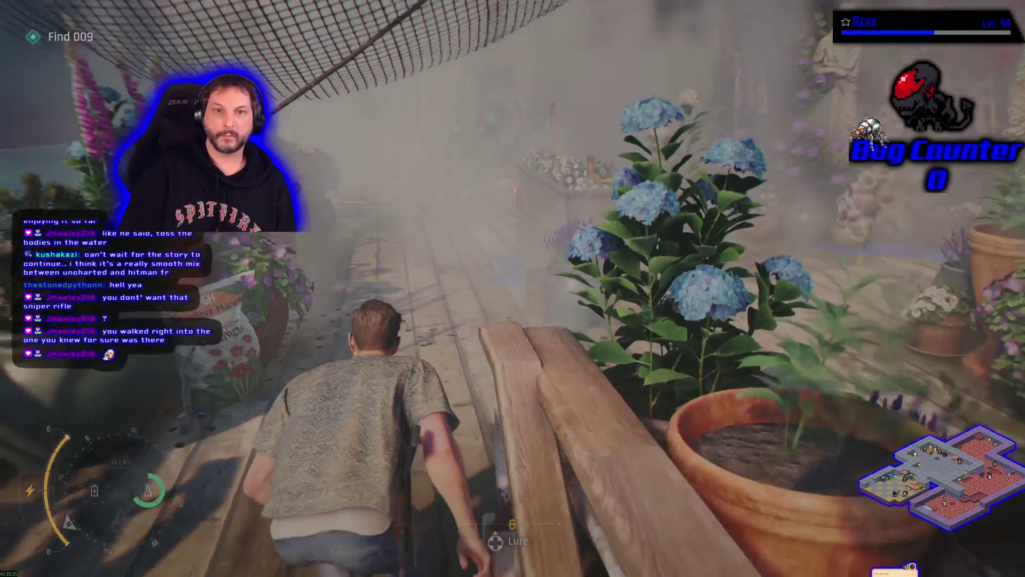
key(w)
Check the gadget wheel while creeping forward crouched, keeping Lure equipped.
key(w)
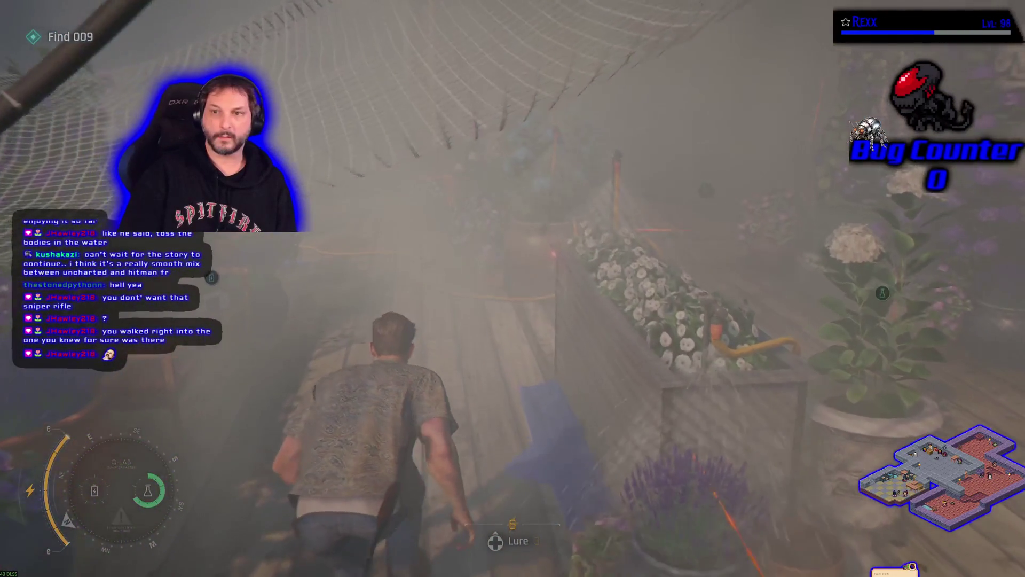
key(q)
key(w)
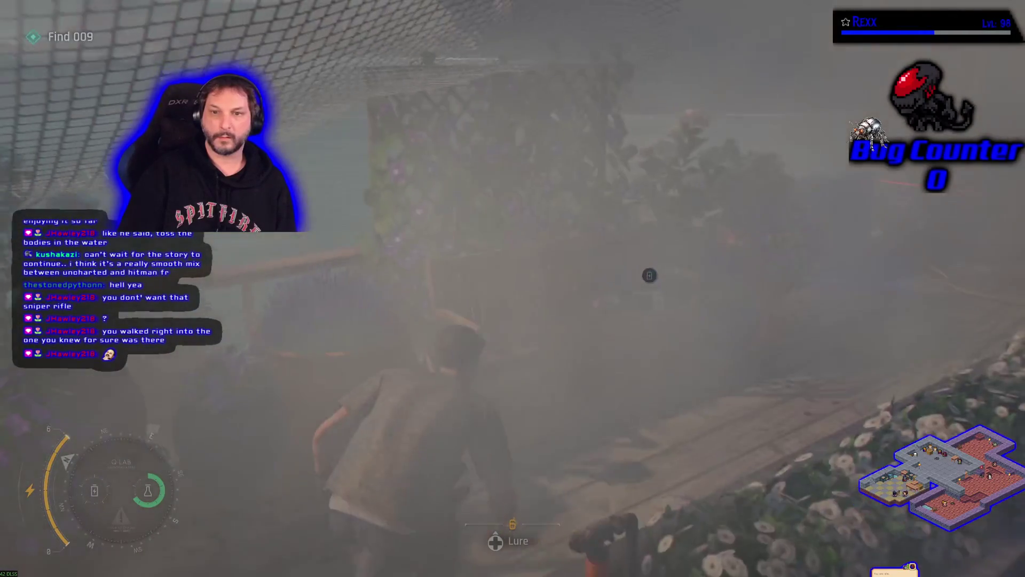
key(q)
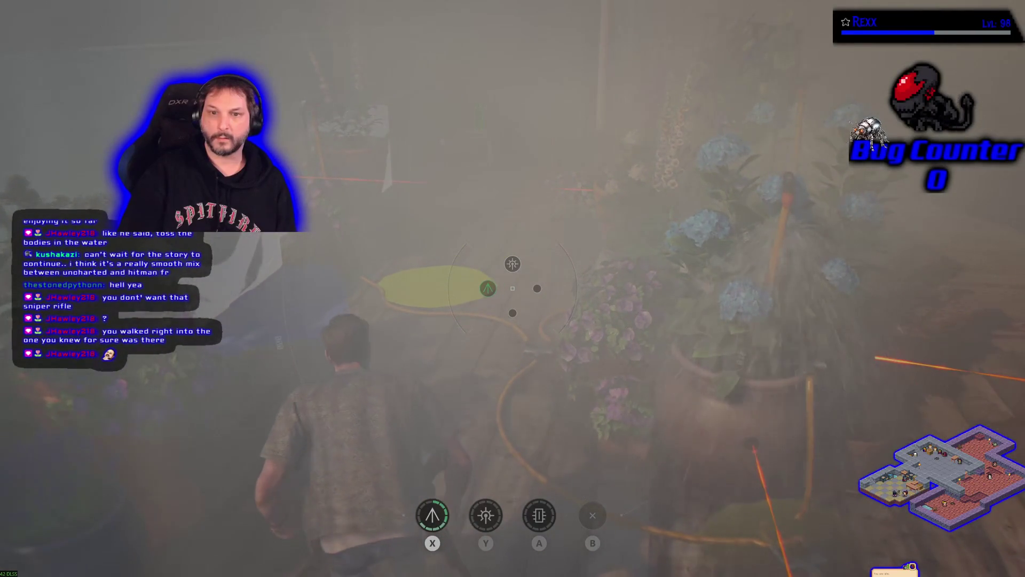
key(q)
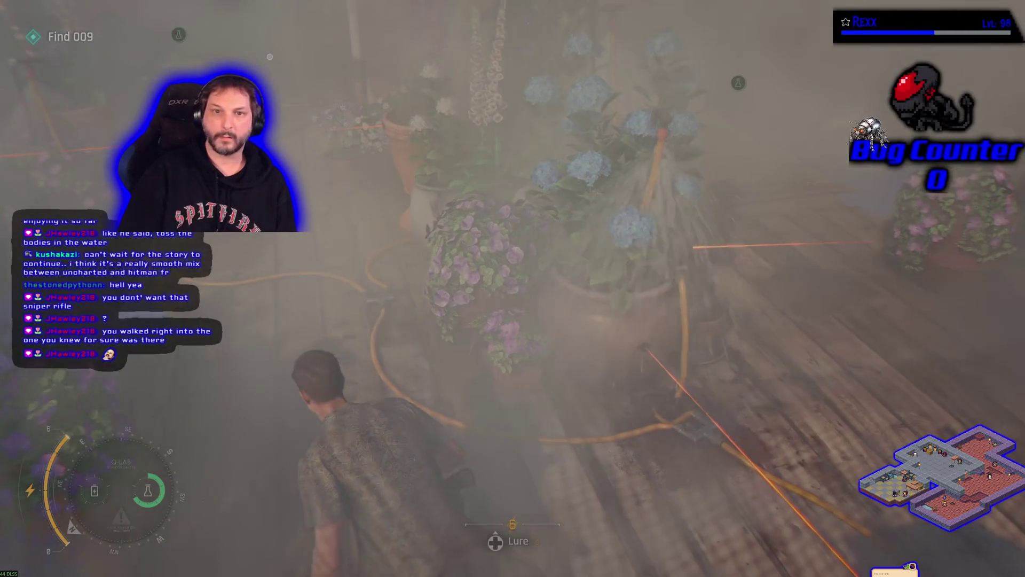